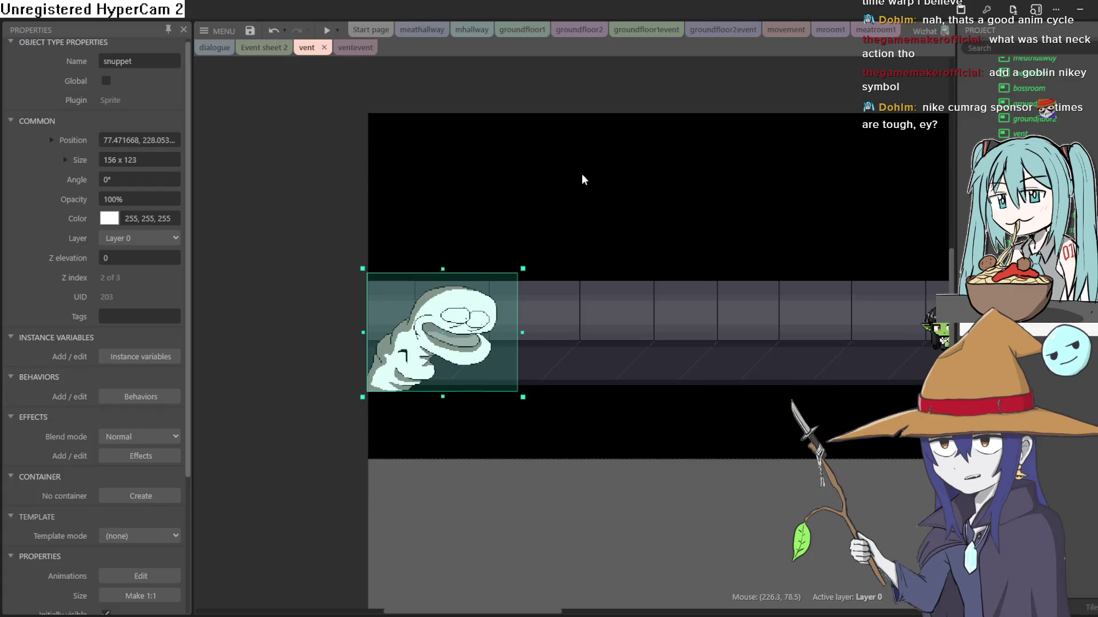
Deselect the ghost sprite and recentre the view on the vent corridor.
{"action": "left_click", "coordinate": [586, 80]}
{"action": "scroll", "coordinate": [326, 294], "scroll_direction": "right", "scroll_amount": 2}
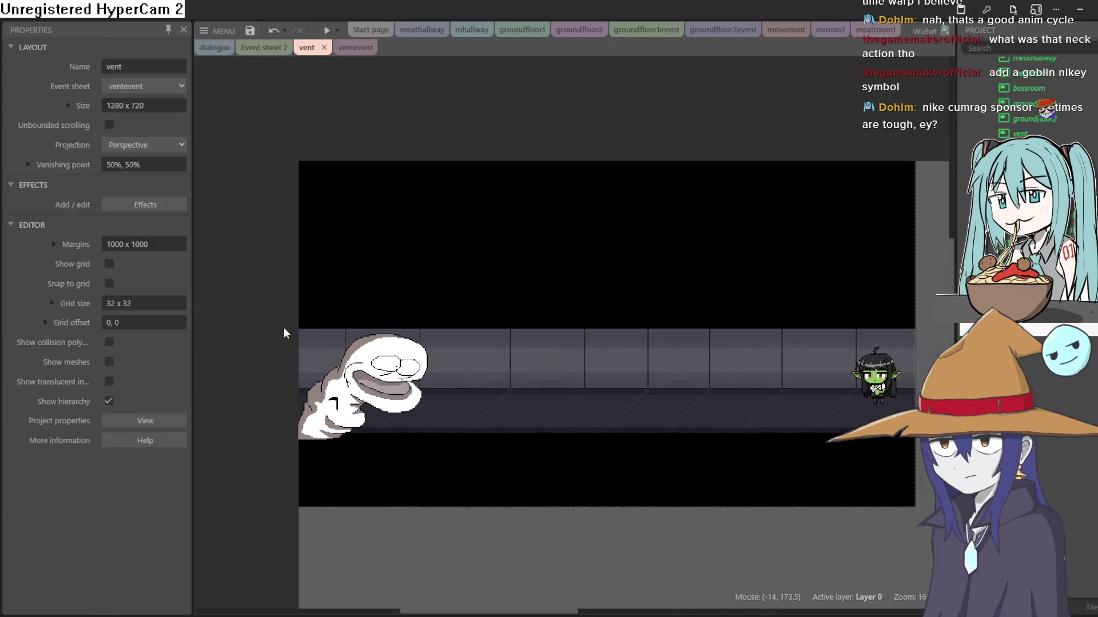
{"action": "mouse_move", "coordinate": [274, 260]}
{"action": "left_mouse_down"}
{"action": "mouse_move", "coordinate": [196, 403]}
{"action": "mouse_move", "coordinate": [227, 445]}
{"action": "mouse_move", "coordinate": [252, 390]}
{"action": "left_mouse_up"}
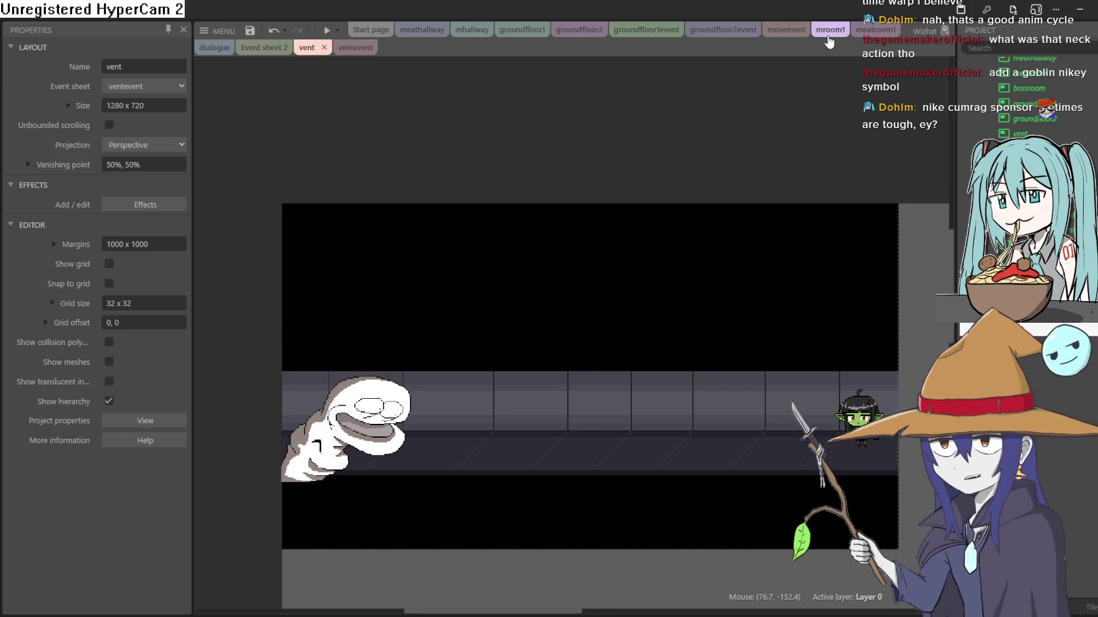
Cycle through the mroom1, movement and groundfloor sheets and layouts, ending on groundfloor1.
{"action": "left_click", "coordinate": [828, 35]}
{"action": "left_click", "coordinate": [777, 33]}
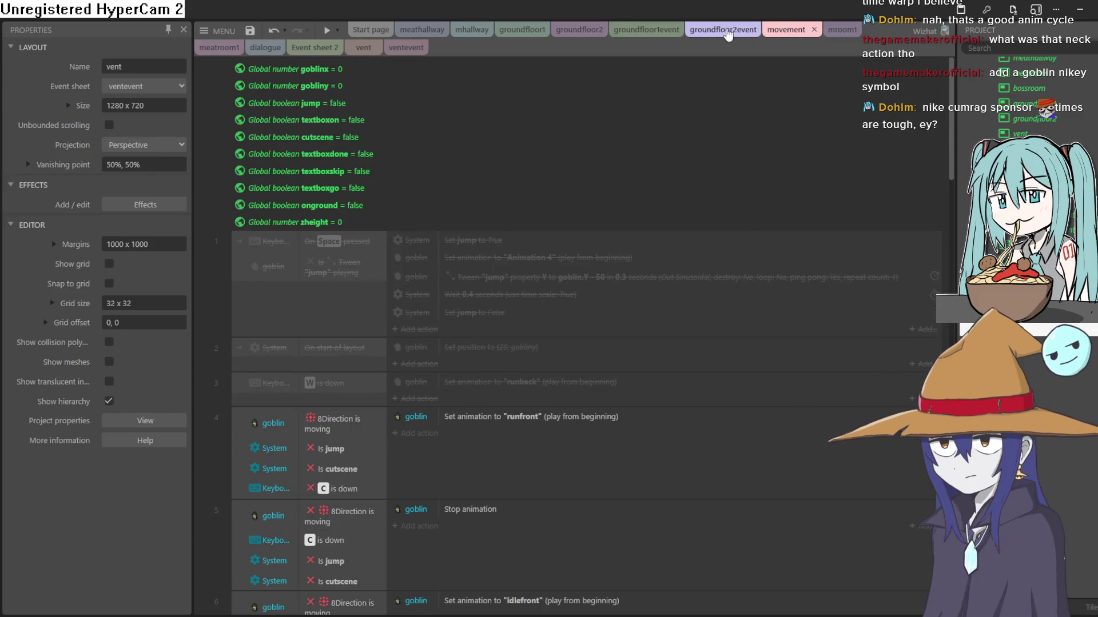
{"action": "left_click", "coordinate": [725, 32]}
{"action": "left_click", "coordinate": [649, 32]}
{"action": "left_click", "coordinate": [580, 31]}
{"action": "left_click", "coordinate": [525, 32]}
{"action": "left_click", "coordinate": [580, 31]}
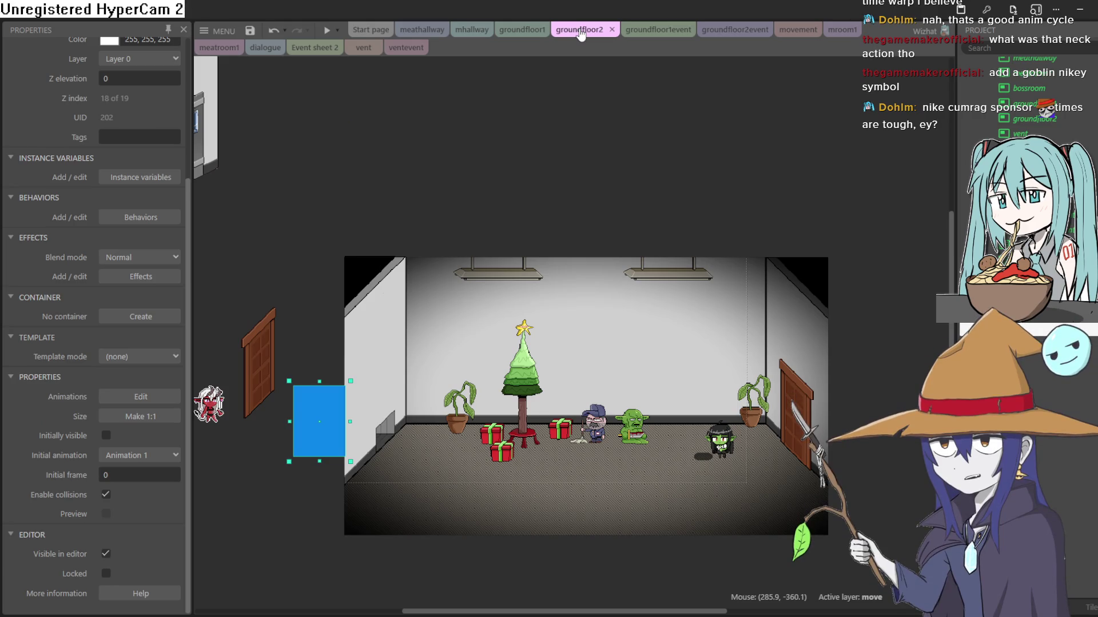
{"action": "mouse_move", "coordinate": [636, 149]}
{"action": "left_mouse_down"}
{"action": "mouse_move", "coordinate": [616, 132]}
{"action": "mouse_move", "coordinate": [680, 112]}
{"action": "left_mouse_up"}
{"action": "left_click", "coordinate": [521, 30]}
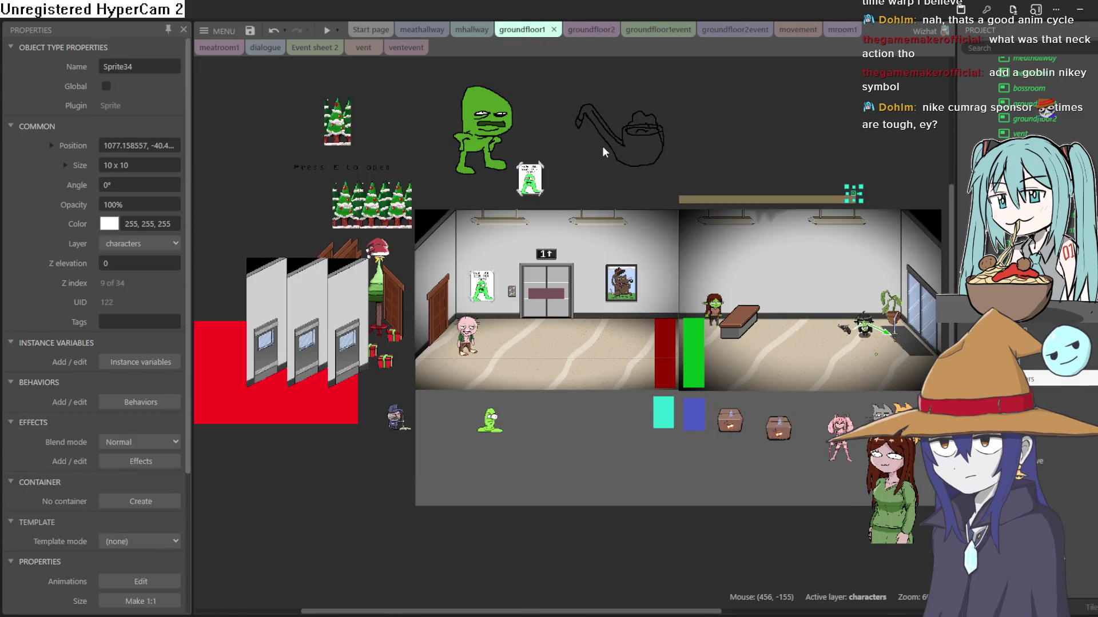
Centre the elevator lobby in view, briefly checking the mhallway event sheet.
{"action": "scroll", "coordinate": [620, 235], "scroll_direction": "up", "scroll_amount": 3, "text": "ctrl"}
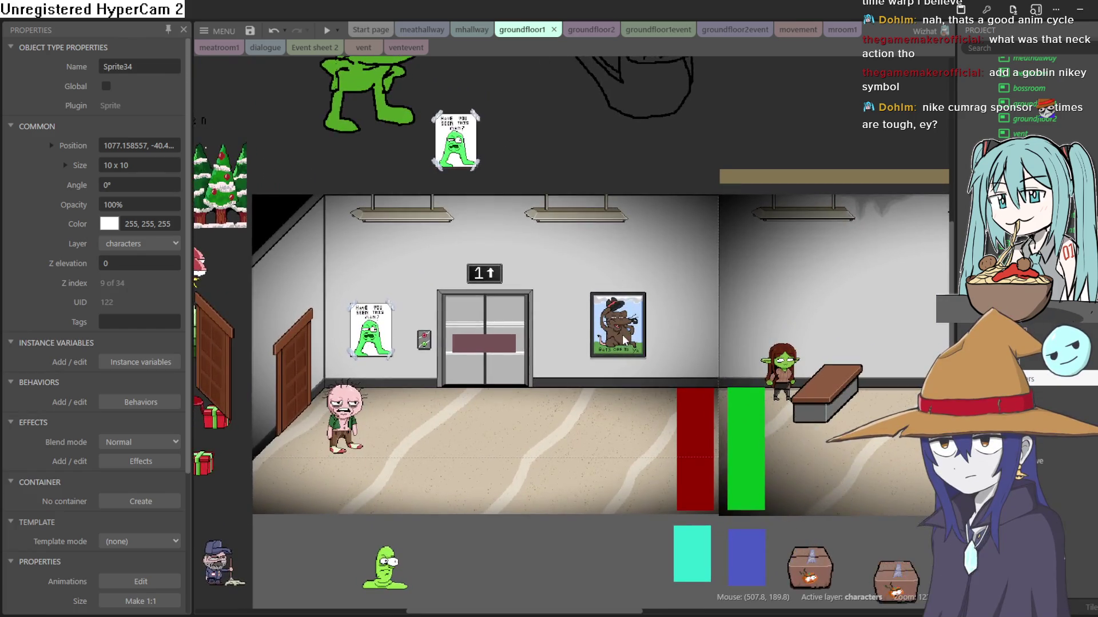
{"action": "left_click_drag", "start_coordinate": [622, 335], "coordinate": [768, 276]}
{"action": "scroll", "coordinate": [768, 275], "scroll_direction": "up", "scroll_amount": 2, "text": "ctrl"}
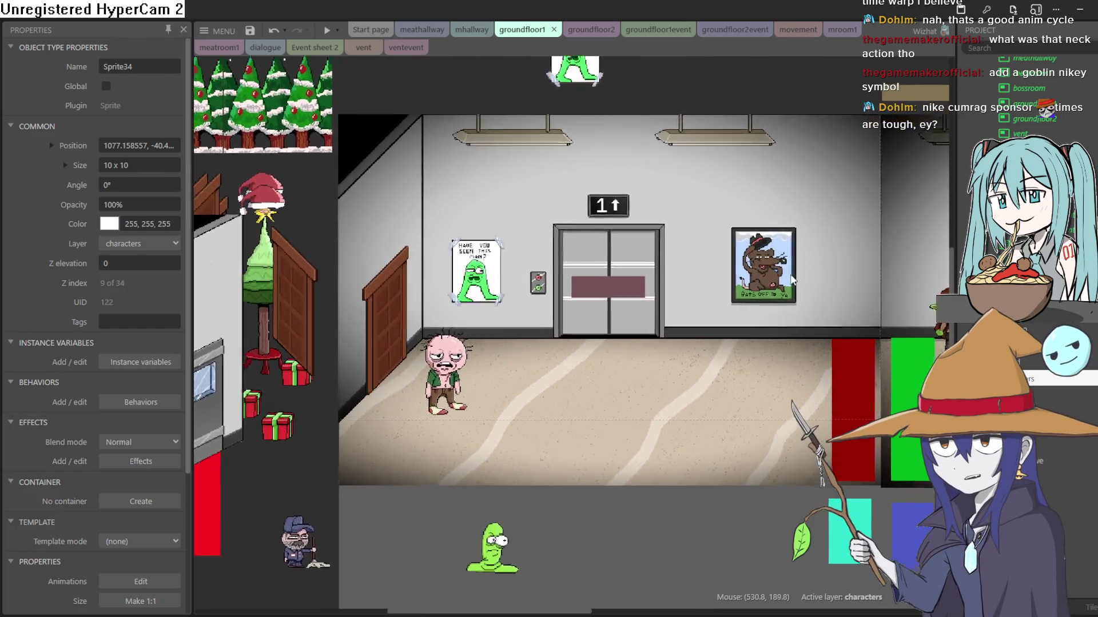
{"action": "scroll", "coordinate": [800, 263], "scroll_direction": "right", "scroll_amount": 5}
{"action": "scroll", "coordinate": [795, 254], "scroll_direction": "right", "scroll_amount": 4}
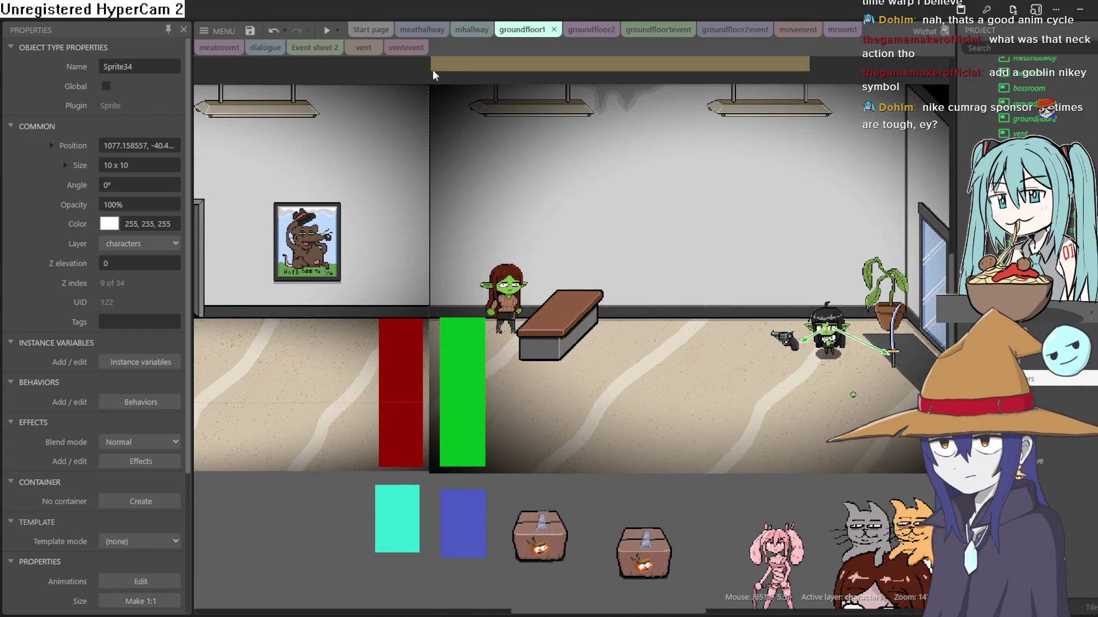
{"action": "left_click", "coordinate": [483, 28]}
{"action": "left_click", "coordinate": [537, 32]}
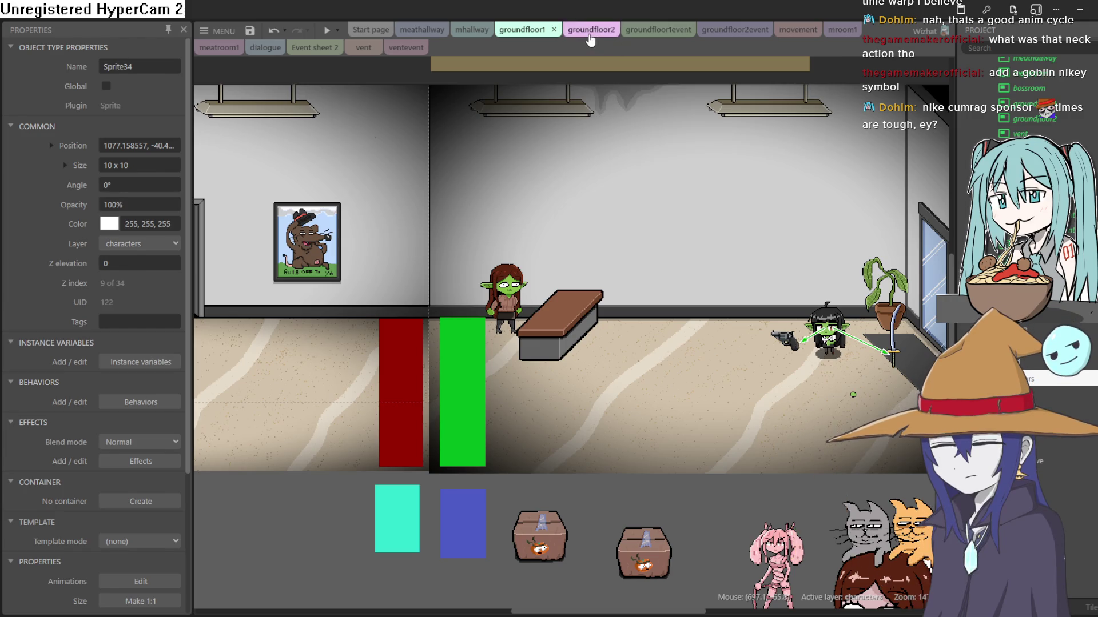
Pan across the hallway past Sprite34 and the goblin, then select the door sprite.
{"action": "left_click_drag", "start_coordinate": [634, 81], "coordinate": [554, 107]}
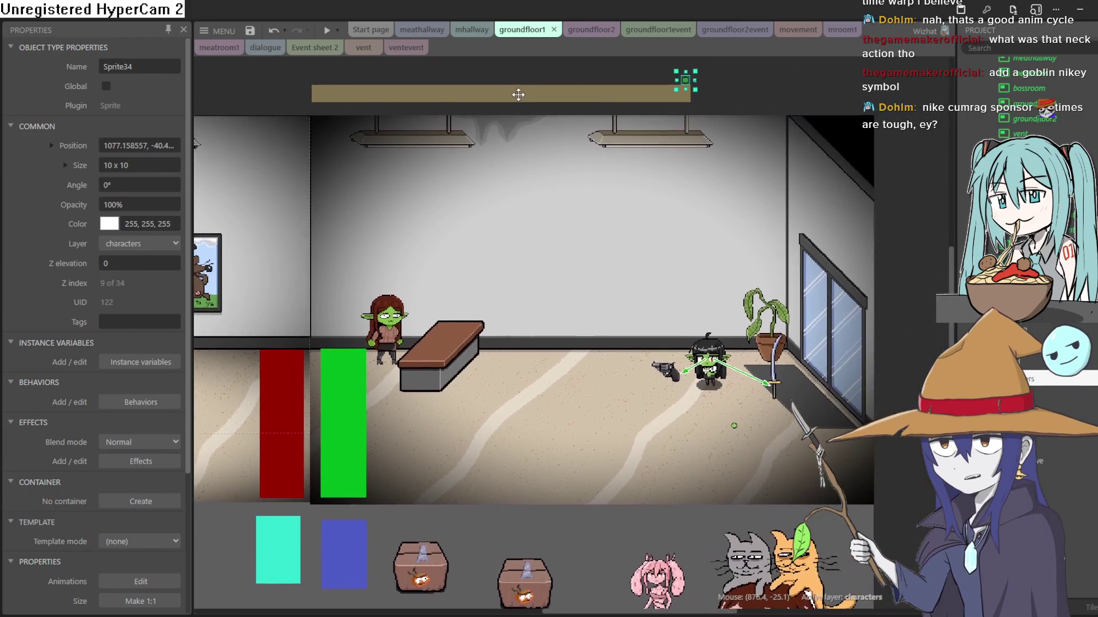
{"action": "scroll", "coordinate": [587, 126], "scroll_direction": "down", "scroll_amount": 2}
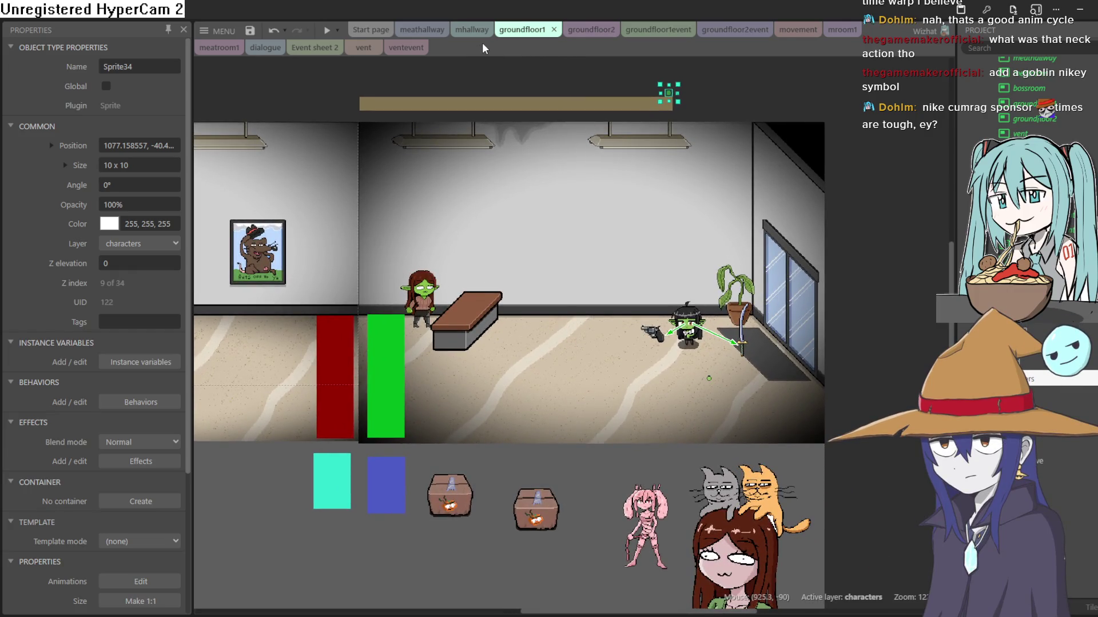
{"action": "left_click_drag", "start_coordinate": [577, 293], "coordinate": [639, 274]}
{"action": "scroll", "coordinate": [354, 287], "scroll_direction": "up", "scroll_amount": 2}
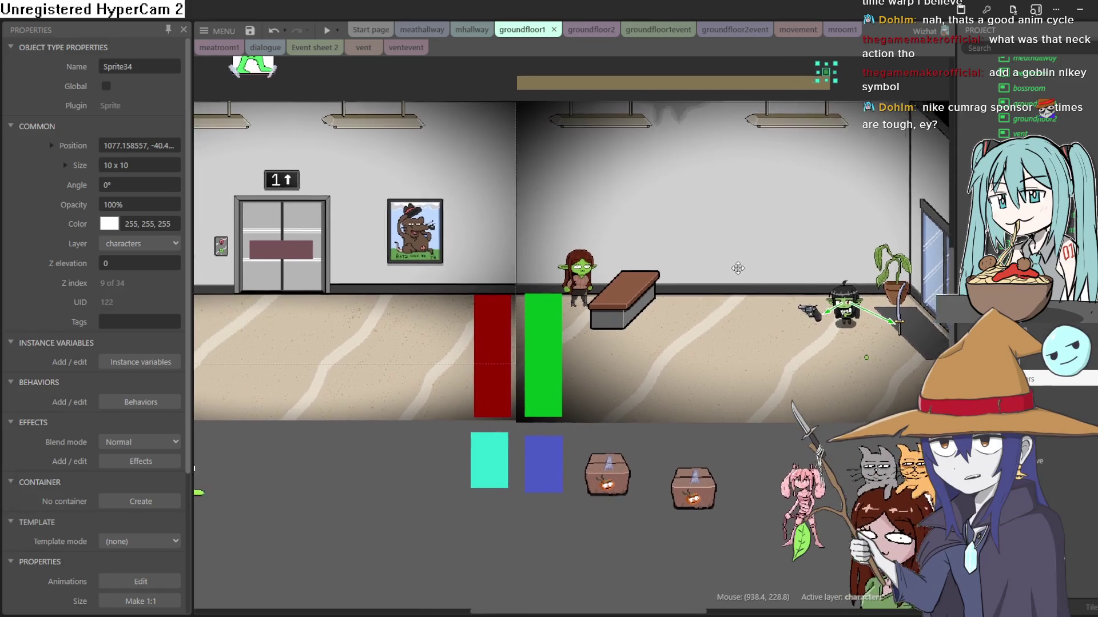
{"action": "left_click_drag", "start_coordinate": [354, 288], "coordinate": [842, 291]}
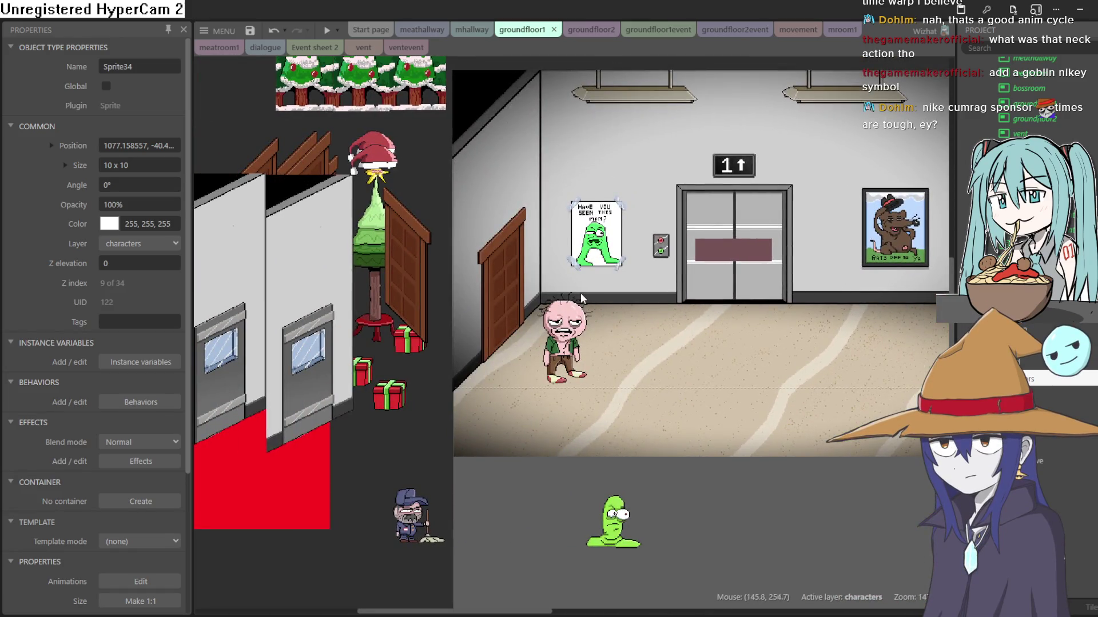
{"action": "scroll", "coordinate": [583, 292], "scroll_direction": "down", "scroll_amount": 3}
{"action": "left_click", "coordinate": [455, 287]}
Move the door sprite to about -127.69, 204.5, then switch to Aseprite.
{"action": "mouse_move", "coordinate": [455, 287]}
{"action": "left_mouse_down"}
{"action": "mouse_move", "coordinate": [483, 307]}
{"action": "mouse_move", "coordinate": [390, 274]}
{"action": "left_mouse_up"}
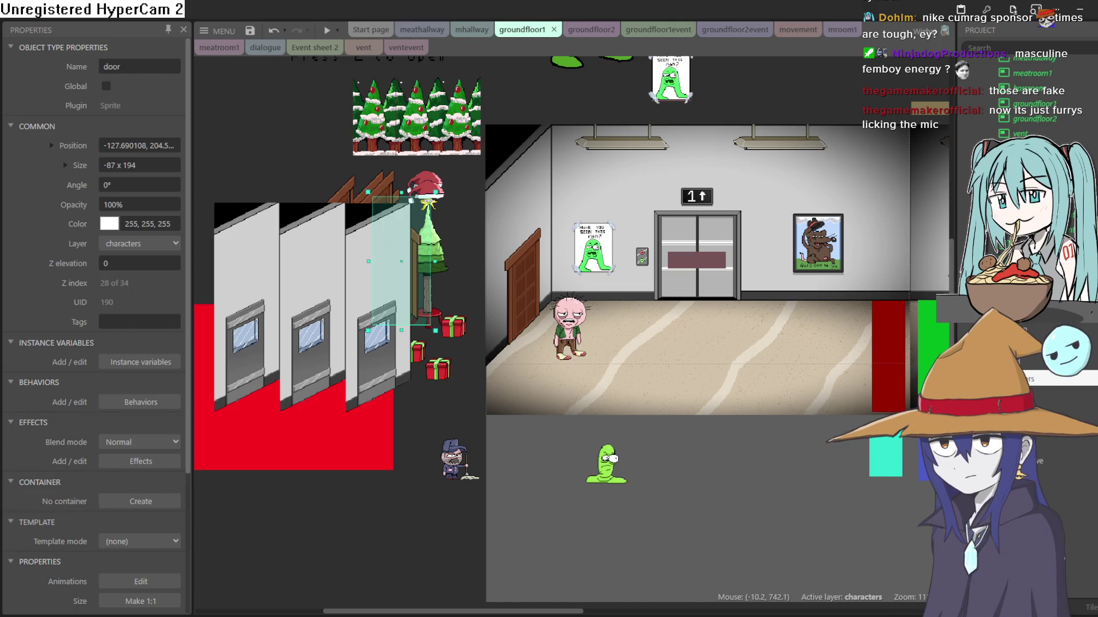
{"action": "key", "text": "alt+Tab"}
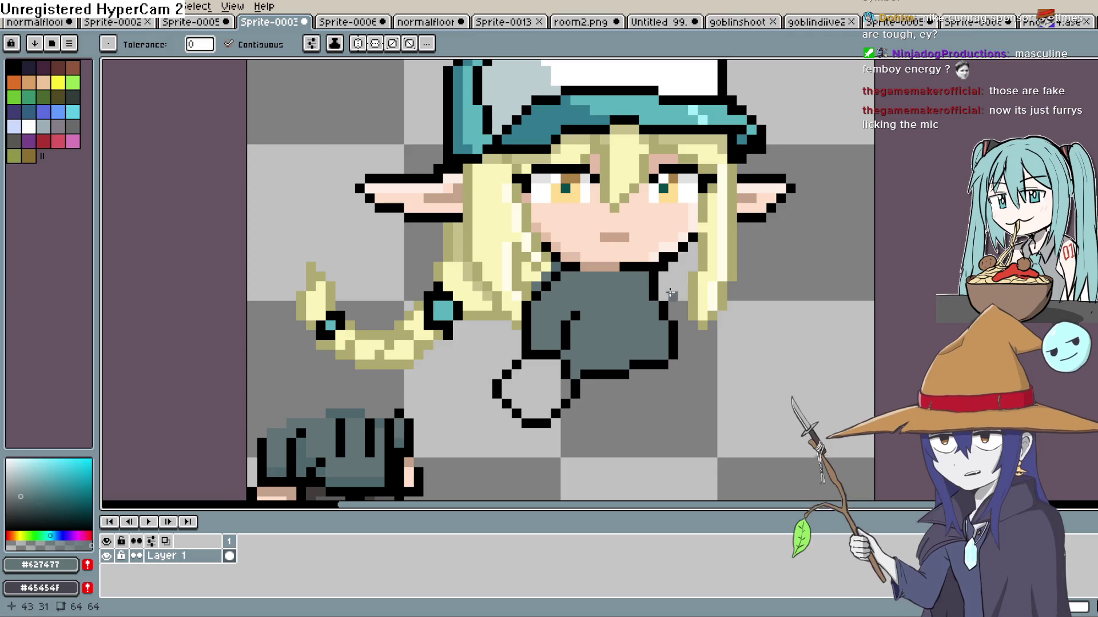
Repaint the shirt's right-edge outline grey, trying and undoing a black chin pixel.
{"action": "key", "text": "i"}
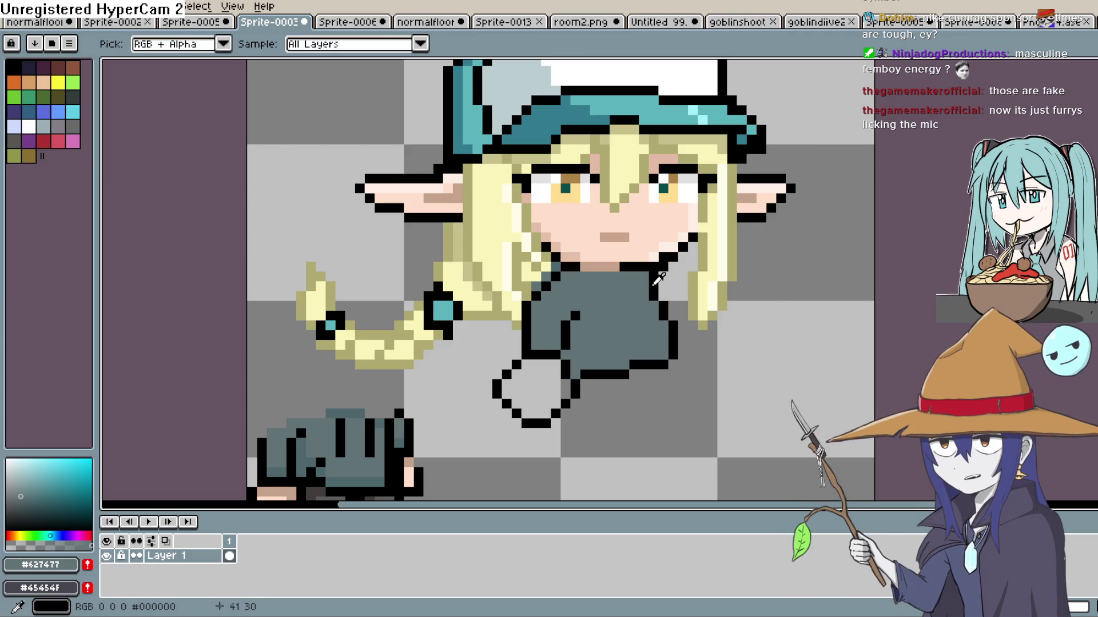
{"action": "key", "text": "b"}
{"action": "left_click_drag", "start_coordinate": [653, 275], "coordinate": [674, 357]}
{"action": "left_click", "coordinate": [673, 329]}
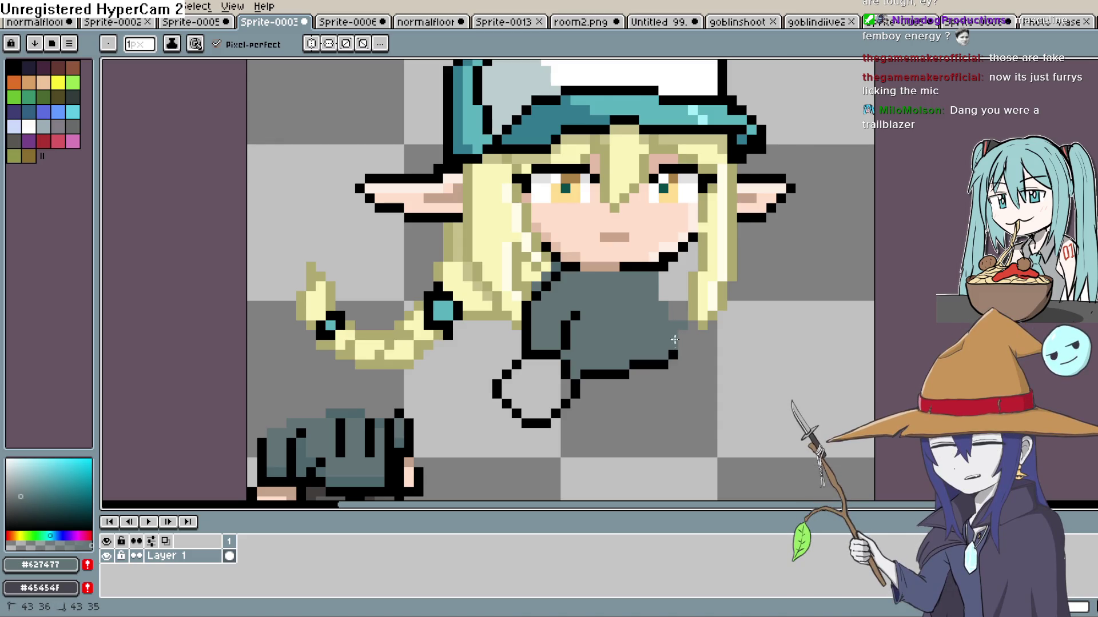
{"action": "key", "text": "i"}
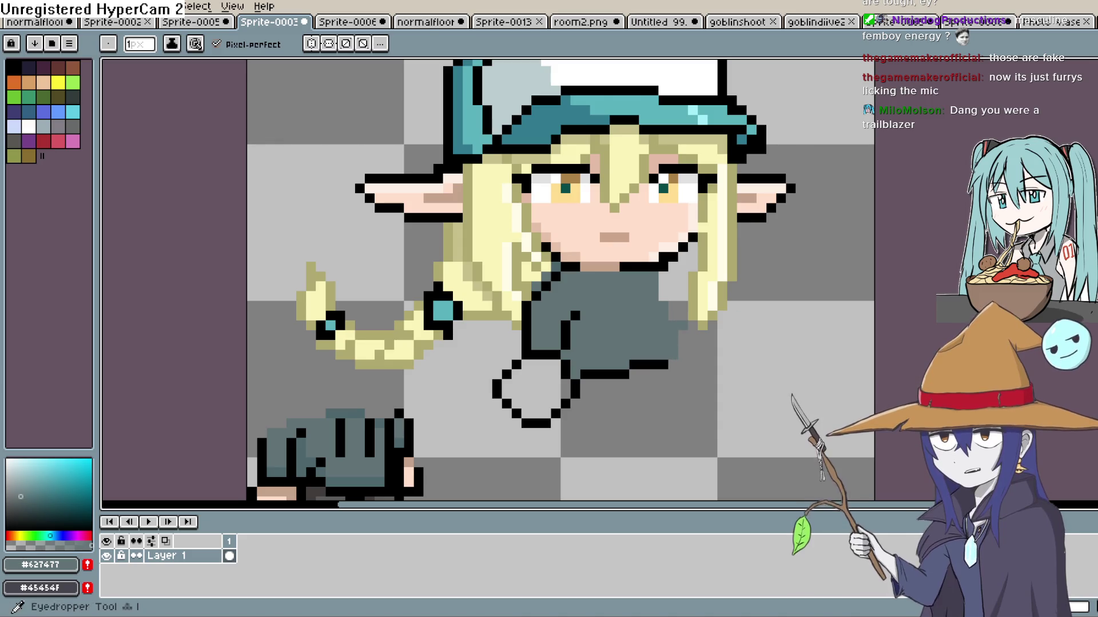
{"action": "left_click", "coordinate": [691, 332]}
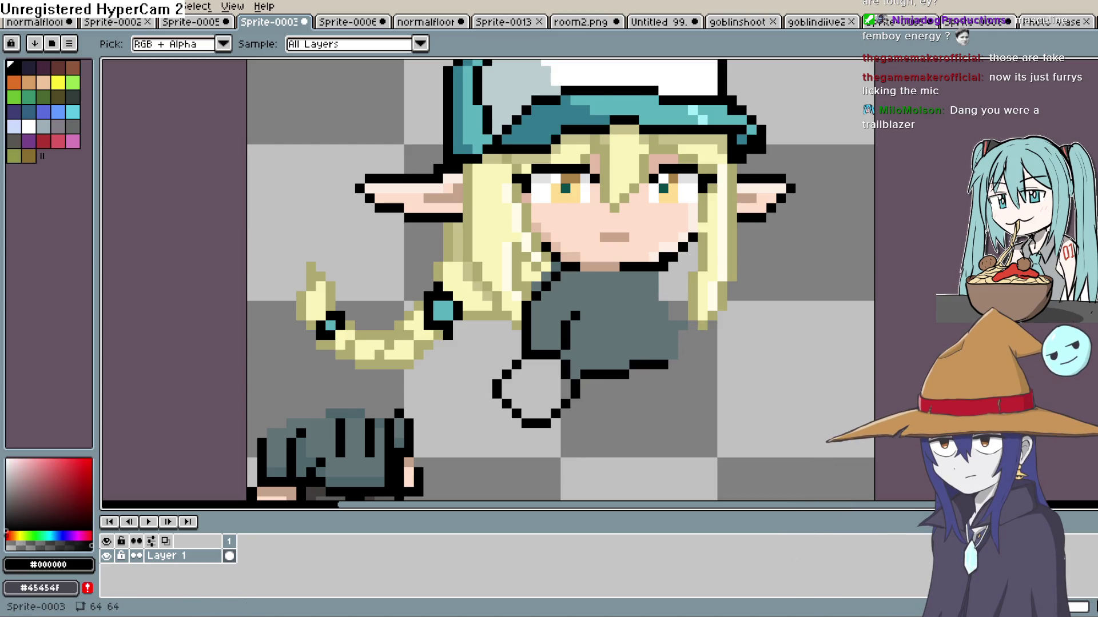
{"action": "key", "text": "b"}
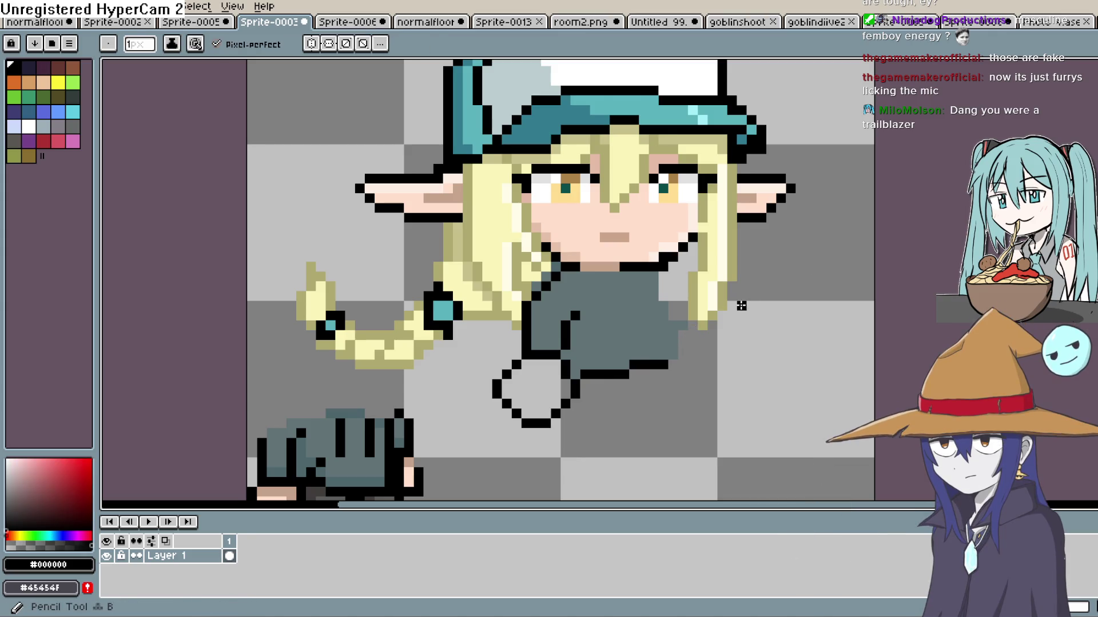
{"action": "left_click", "coordinate": [679, 274]}
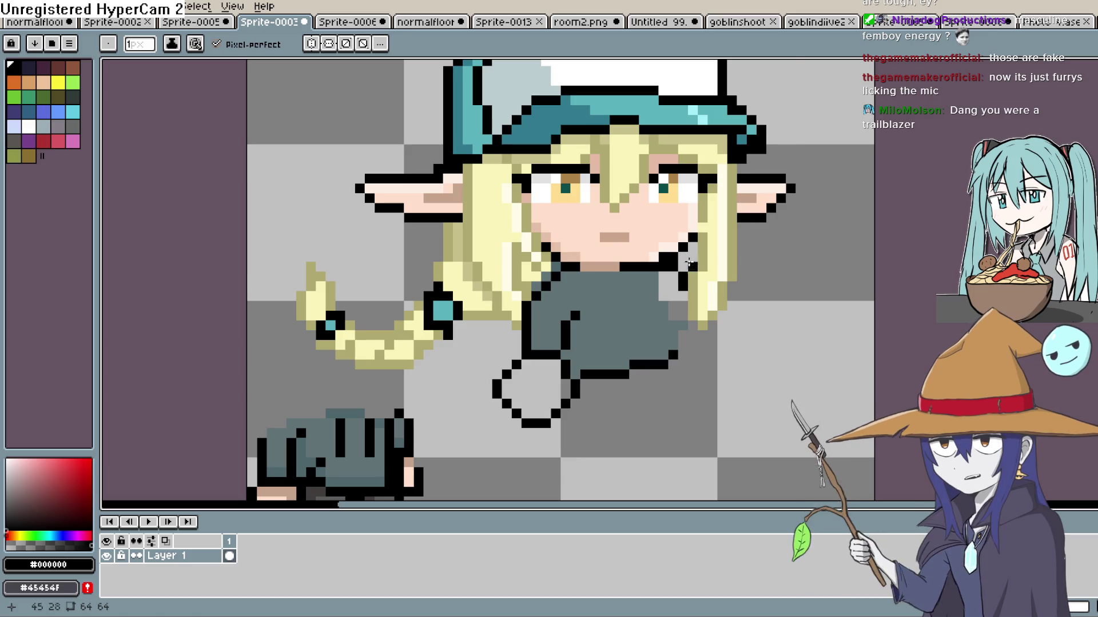
{"action": "key", "text": "ctrl+z"}
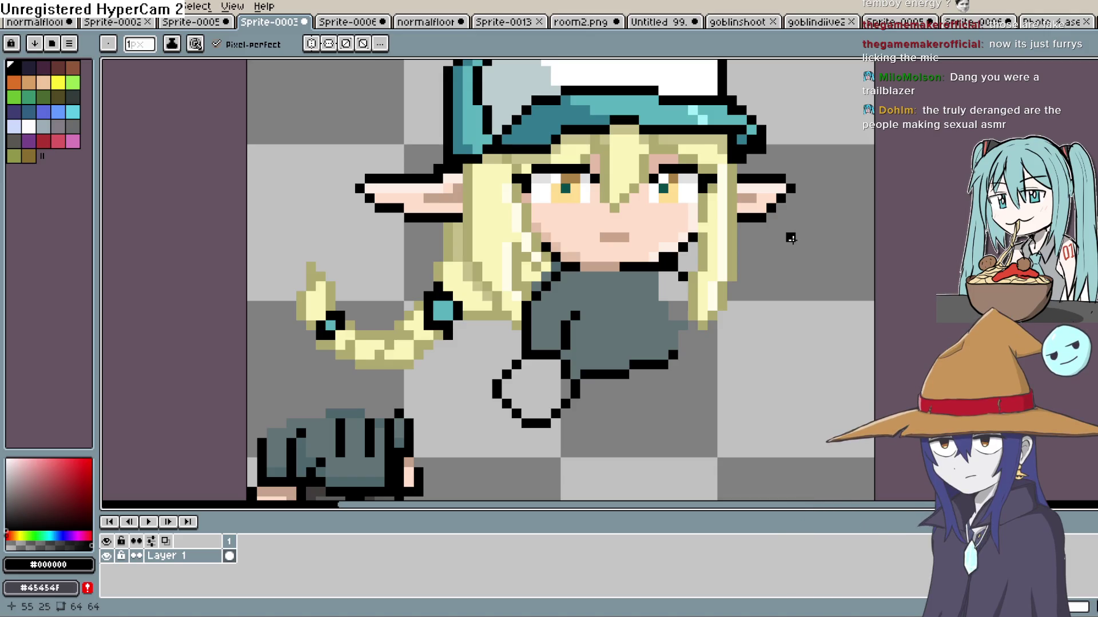
Fill the light grey patch with shirt grey-teal and set dark teal #3c5458 for the pencil.
{"action": "key", "text": "i"}
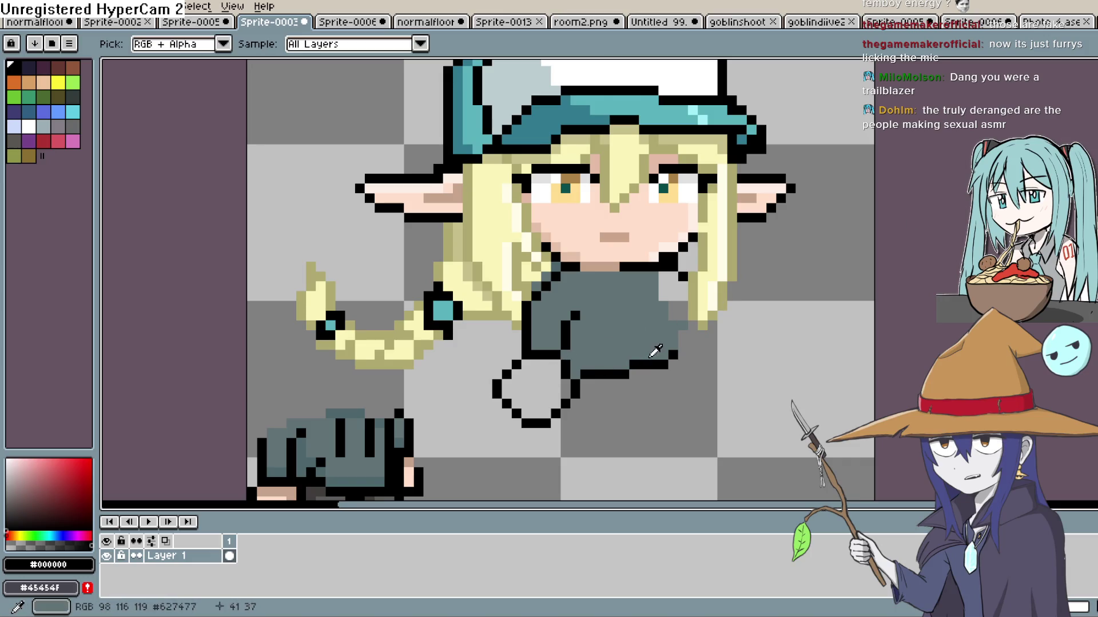
{"action": "left_click", "coordinate": [640, 340]}
{"action": "key", "text": "v"}
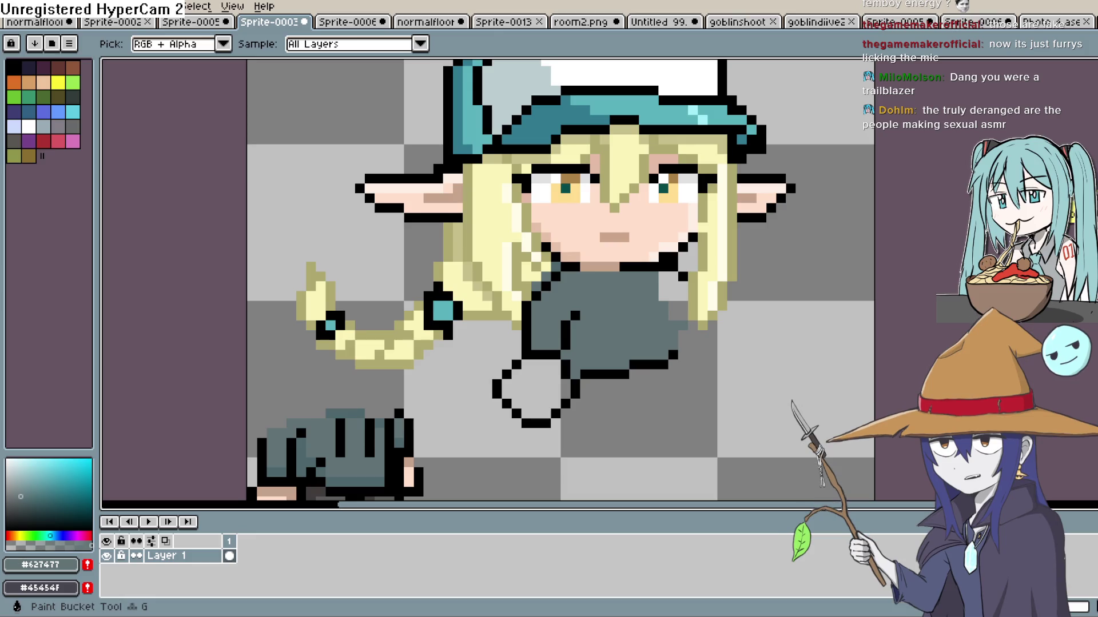
{"action": "key", "text": "g"}
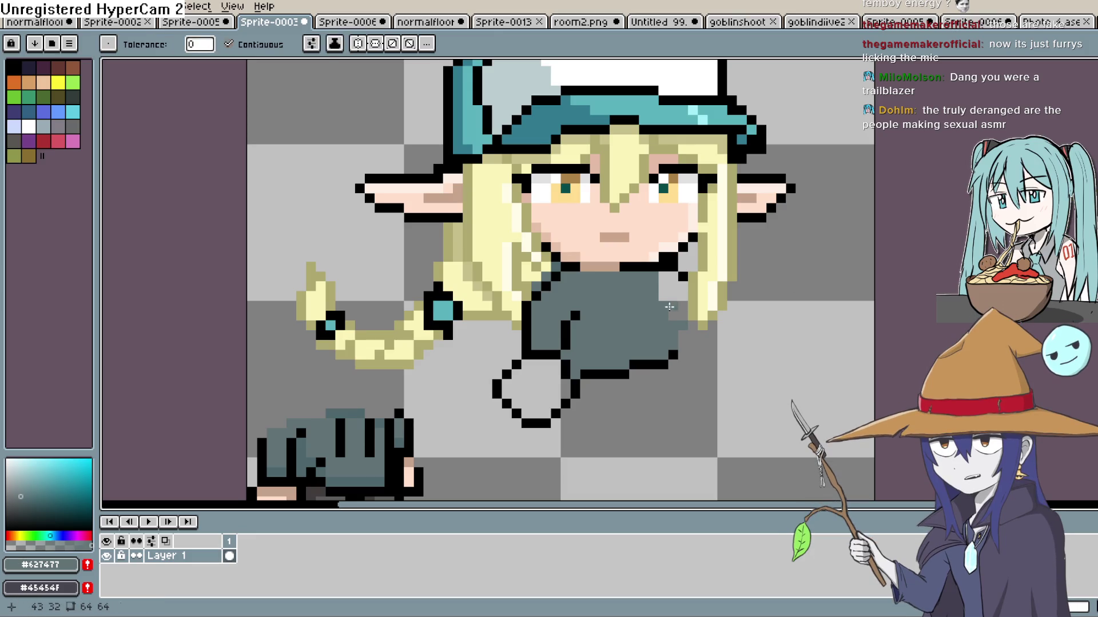
{"action": "left_click", "coordinate": [673, 299]}
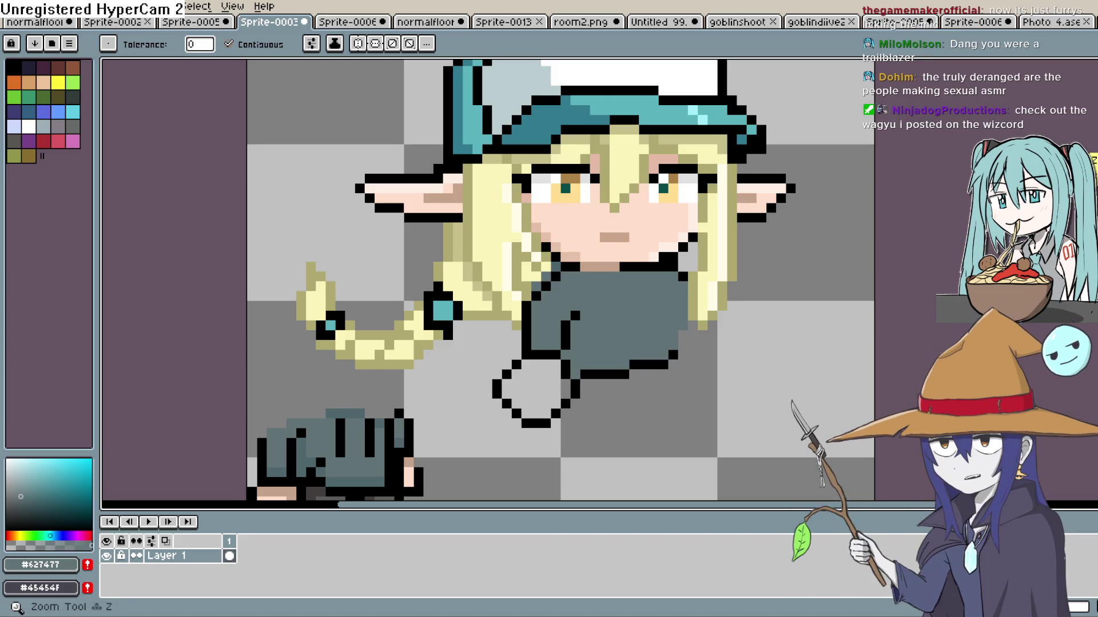
{"action": "key", "text": "i"}
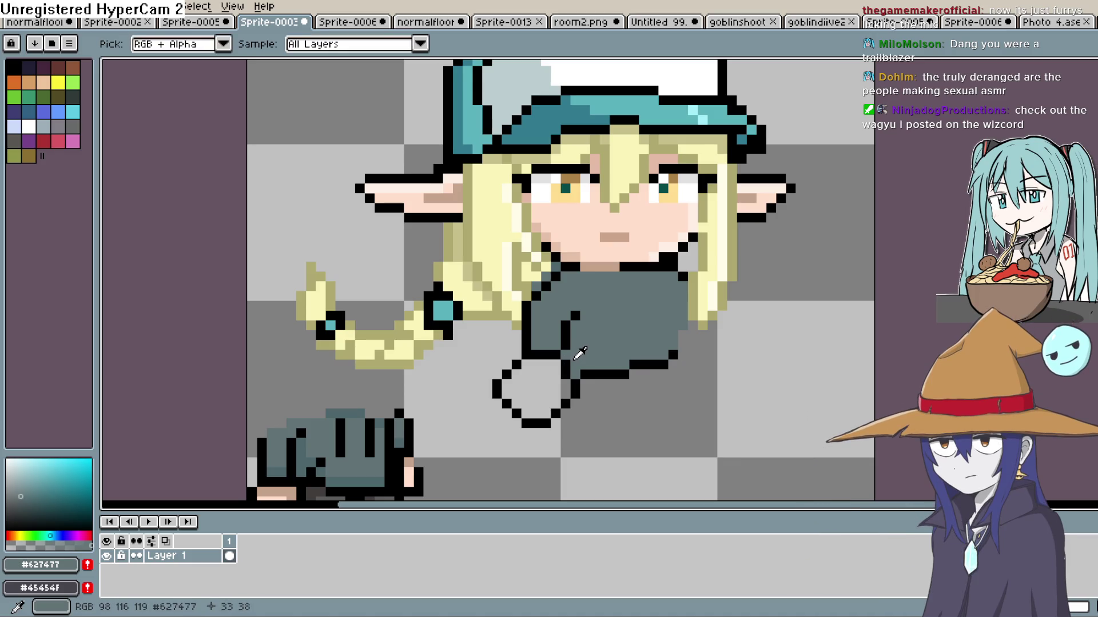
{"action": "left_click_drag", "start_coordinate": [21, 496], "coordinate": [32, 505]}
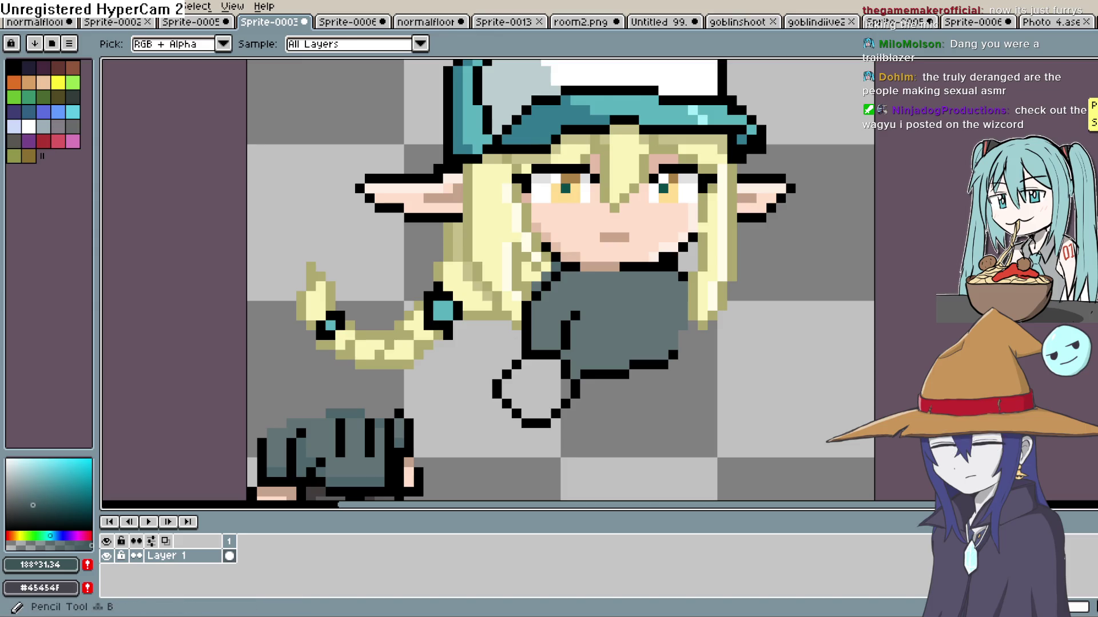
{"action": "key", "text": "b"}
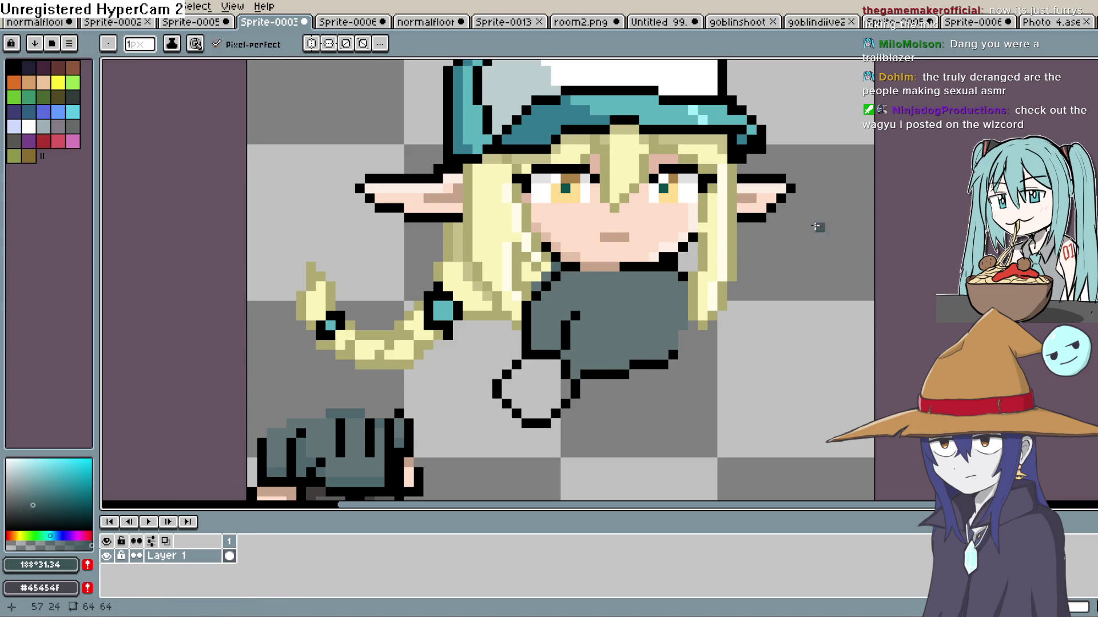
Fill the empty hand outline with the face's skin tone.
{"action": "key", "text": "i"}
{"action": "left_click", "coordinate": [677, 215]}
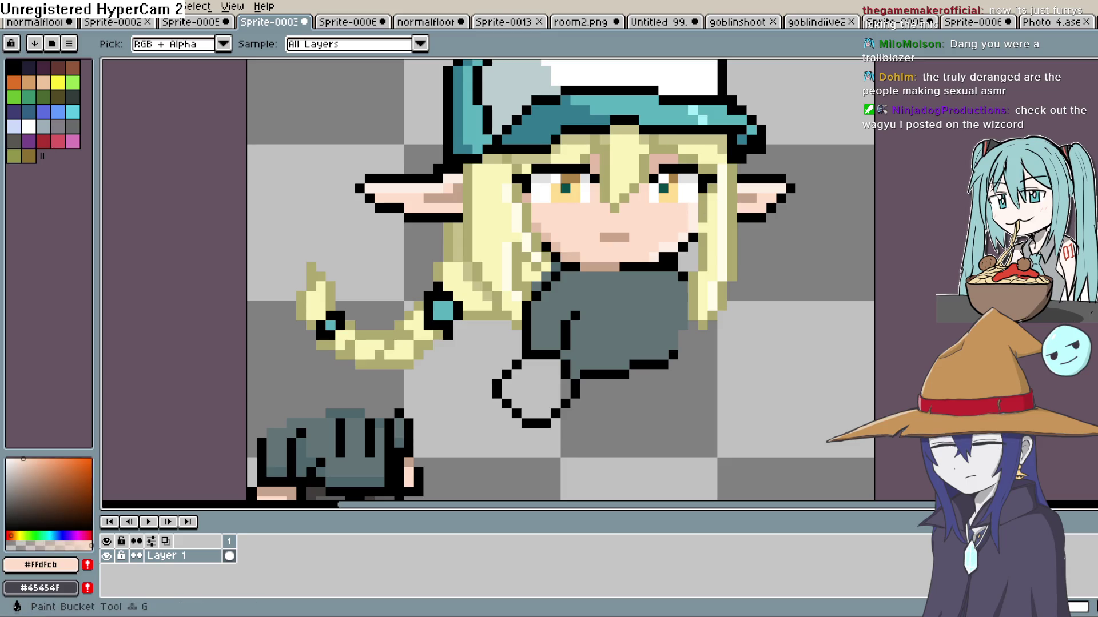
{"action": "key", "text": "g"}
{"action": "left_click", "coordinate": [534, 390]}
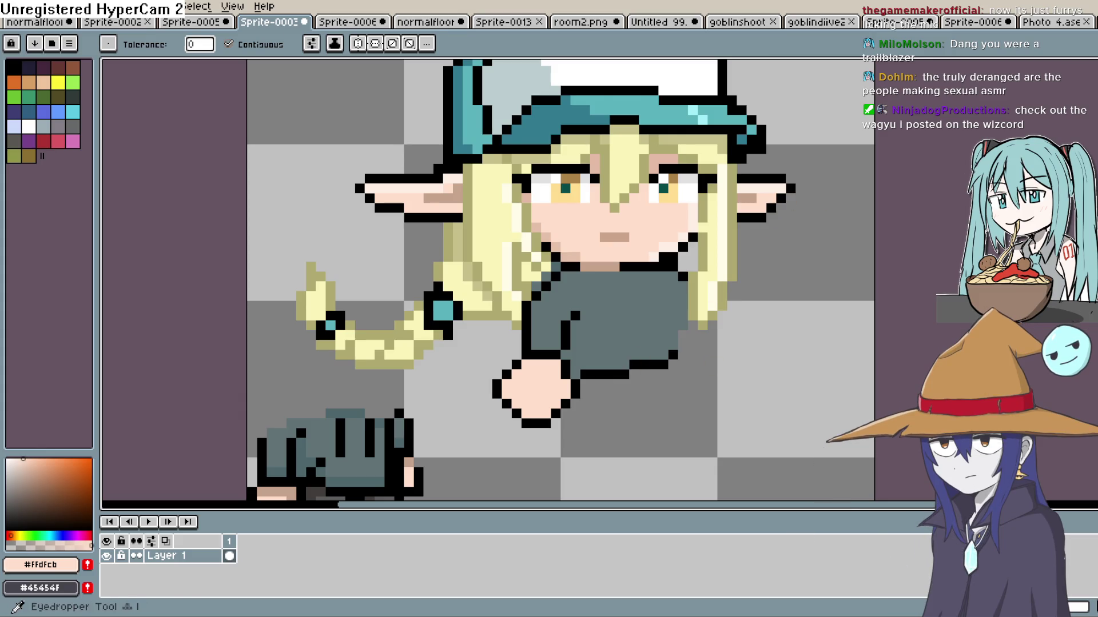
Set the pencil to black, try a line down from the sleeve, and undo it.
{"action": "key", "text": "i"}
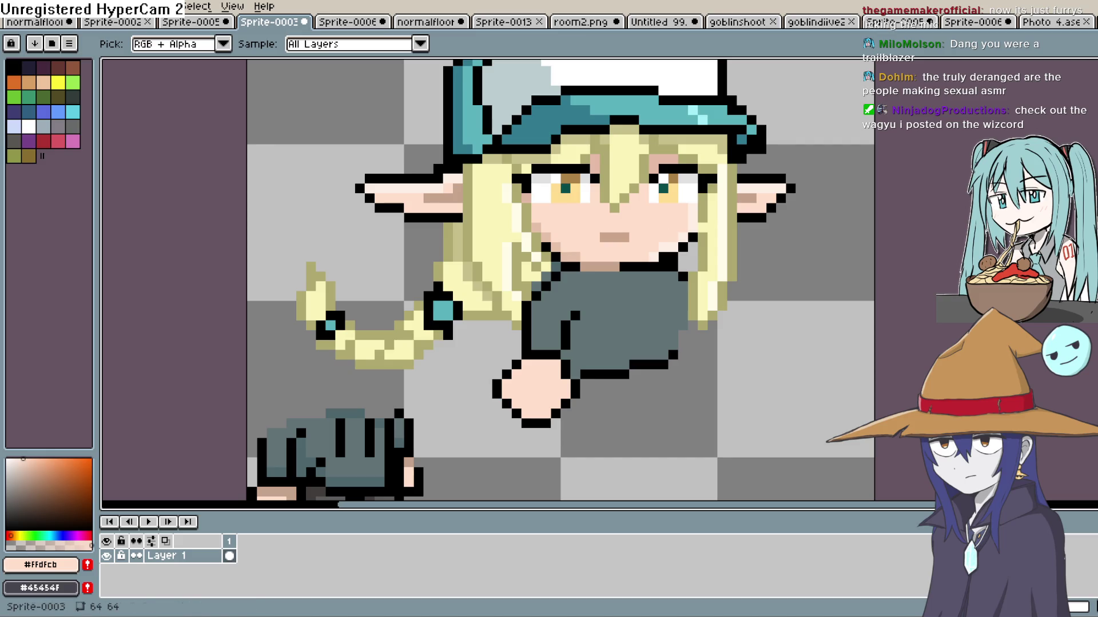
{"action": "key", "text": "g"}
{"action": "key", "text": "b"}
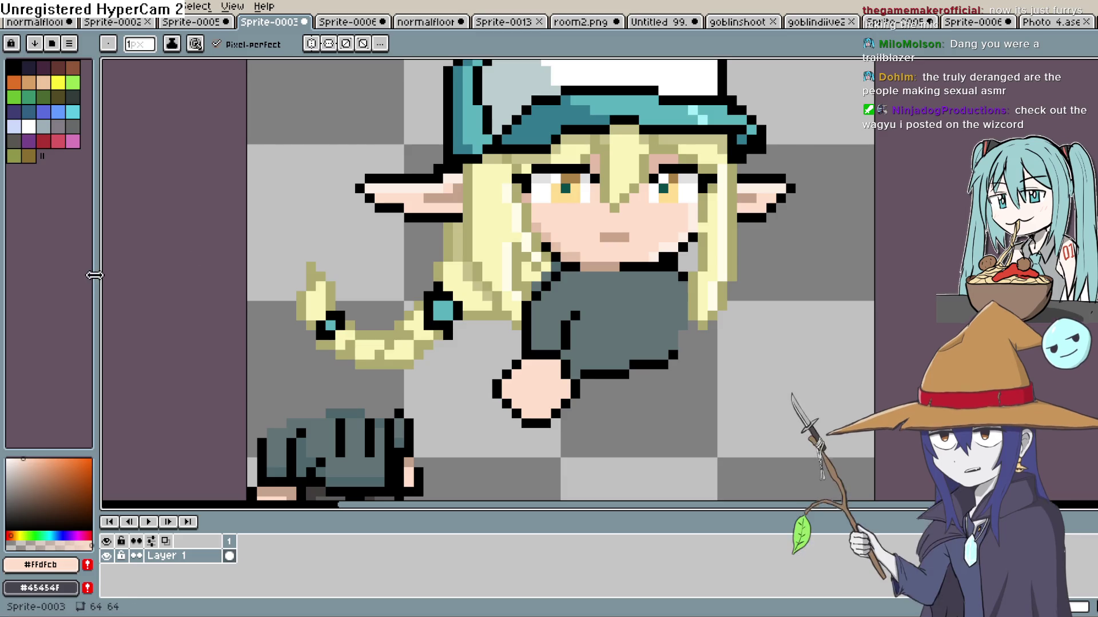
{"action": "left_click", "coordinate": [558, 410], "text": "alt"}
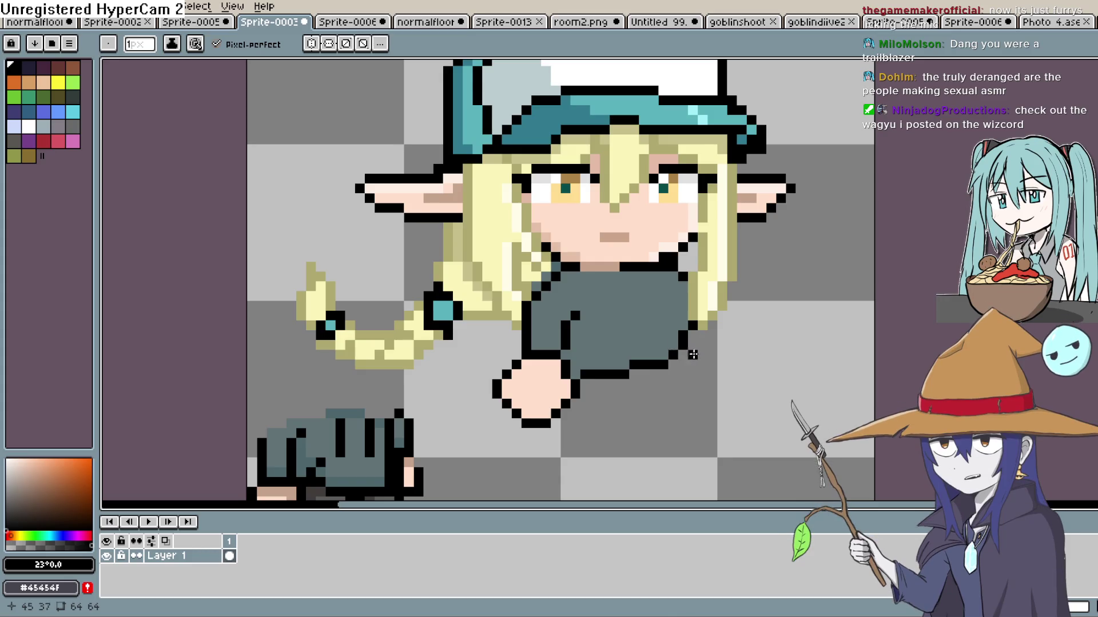
{"action": "left_click_drag", "start_coordinate": [693, 351], "coordinate": [707, 426]}
{"action": "key", "text": "ctrl+z"}
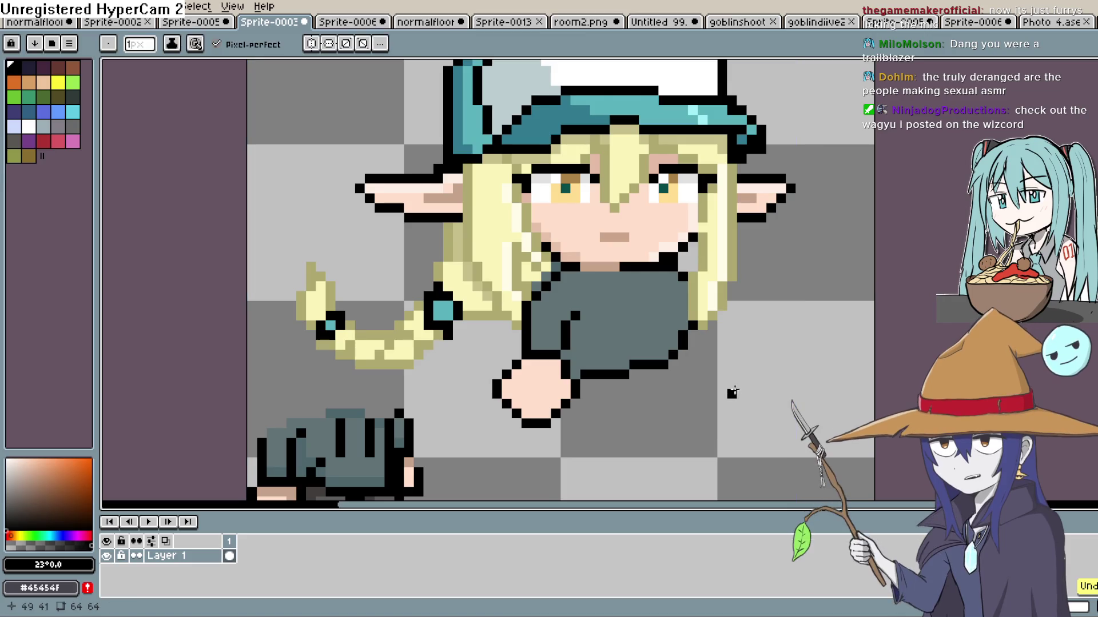
{"action": "left_click_drag", "start_coordinate": [729, 370], "coordinate": [711, 321]}
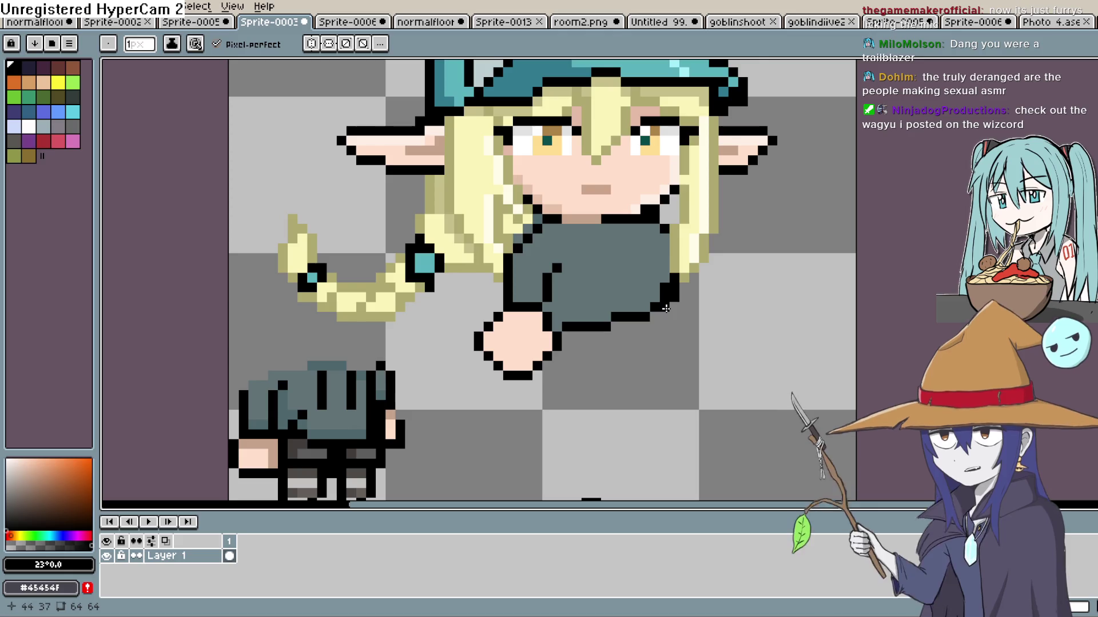
Draw black outlines for both legs below the coat, undoing one bad diagonal stroke.
{"action": "left_click_drag", "start_coordinate": [666, 307], "coordinate": [644, 389]}
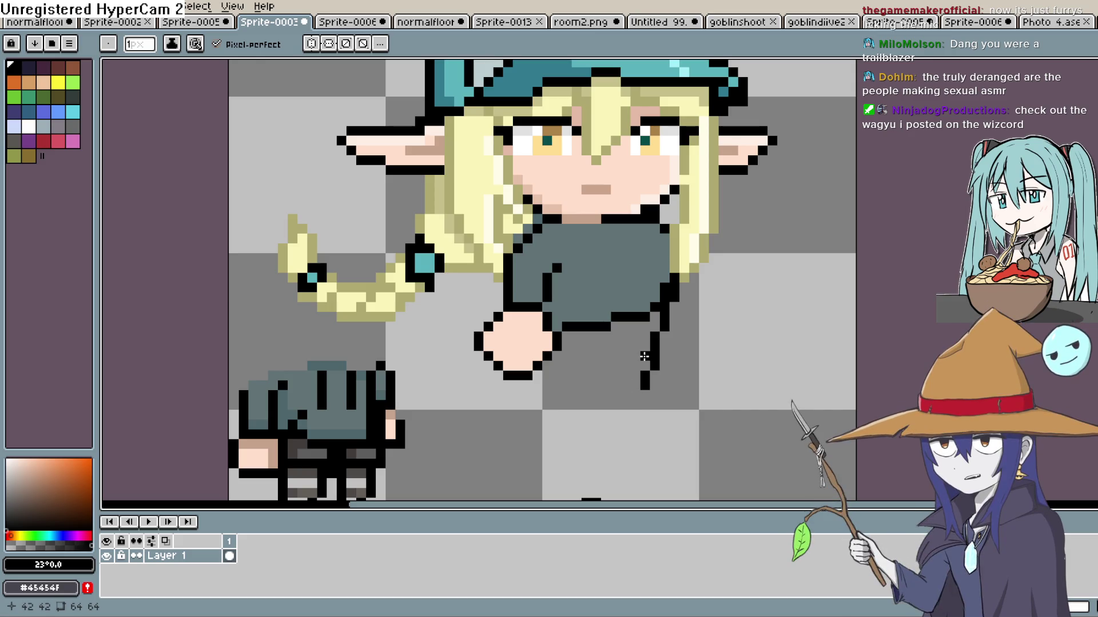
{"action": "mouse_move", "coordinate": [645, 359]}
{"action": "left_mouse_down"}
{"action": "mouse_move", "coordinate": [616, 360]}
{"action": "mouse_move", "coordinate": [609, 379]}
{"action": "mouse_move", "coordinate": [552, 385]}
{"action": "left_mouse_up"}
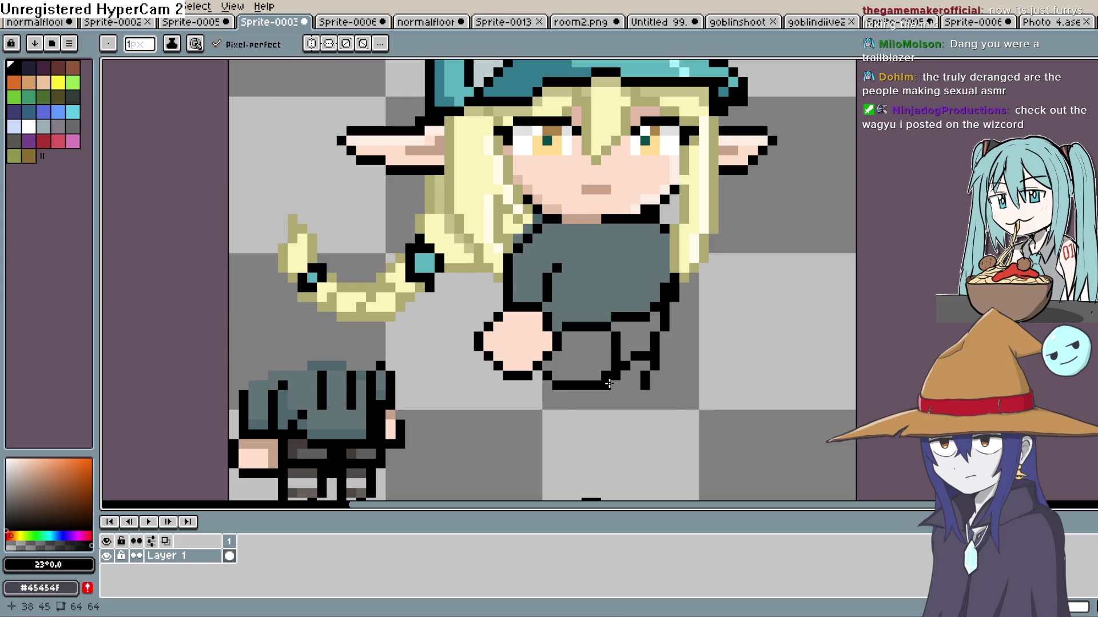
{"action": "left_click_drag", "start_coordinate": [608, 390], "coordinate": [575, 436]}
{"action": "left_click_drag", "start_coordinate": [537, 470], "coordinate": [537, 471]}
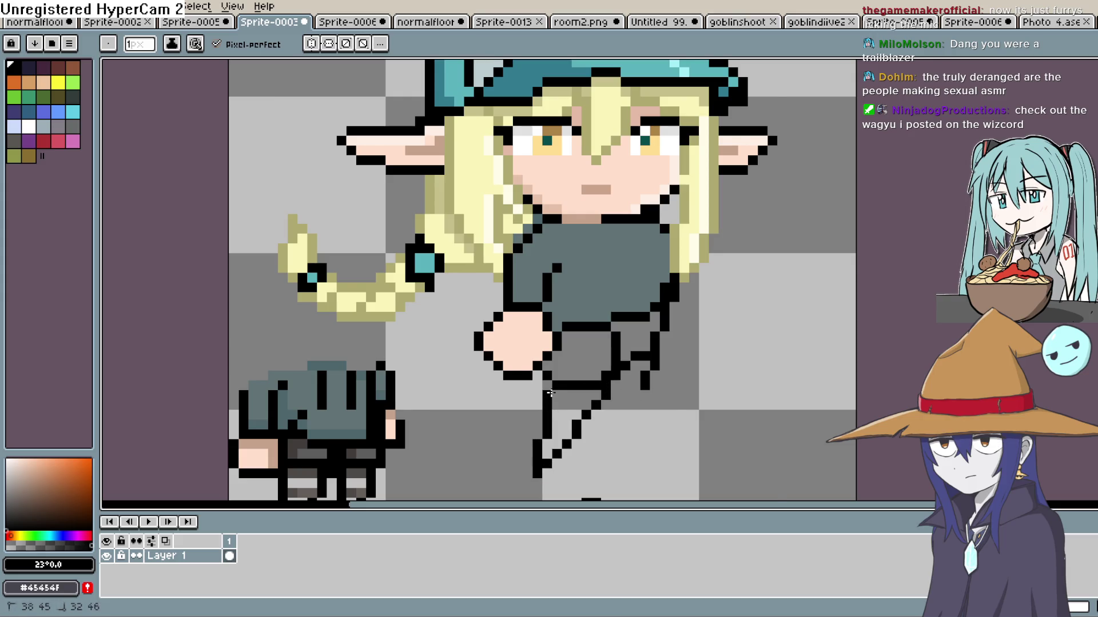
{"action": "key", "text": "ctrl+z"}
{"action": "mouse_move", "coordinate": [558, 390]}
{"action": "left_mouse_down"}
{"action": "mouse_move", "coordinate": [563, 434]}
{"action": "mouse_move", "coordinate": [597, 420]}
{"action": "mouse_move", "coordinate": [607, 391]}
{"action": "mouse_move", "coordinate": [646, 411]}
{"action": "mouse_move", "coordinate": [645, 441]}
{"action": "left_mouse_up"}
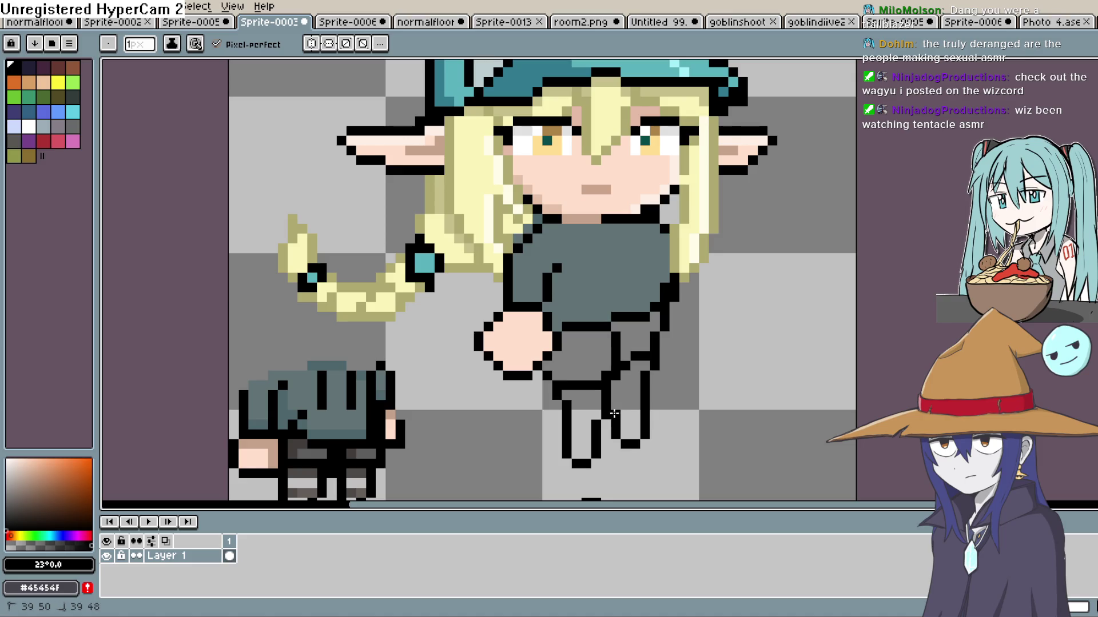
{"action": "scroll", "coordinate": [723, 355], "scroll_direction": "down", "scroll_amount": 2}
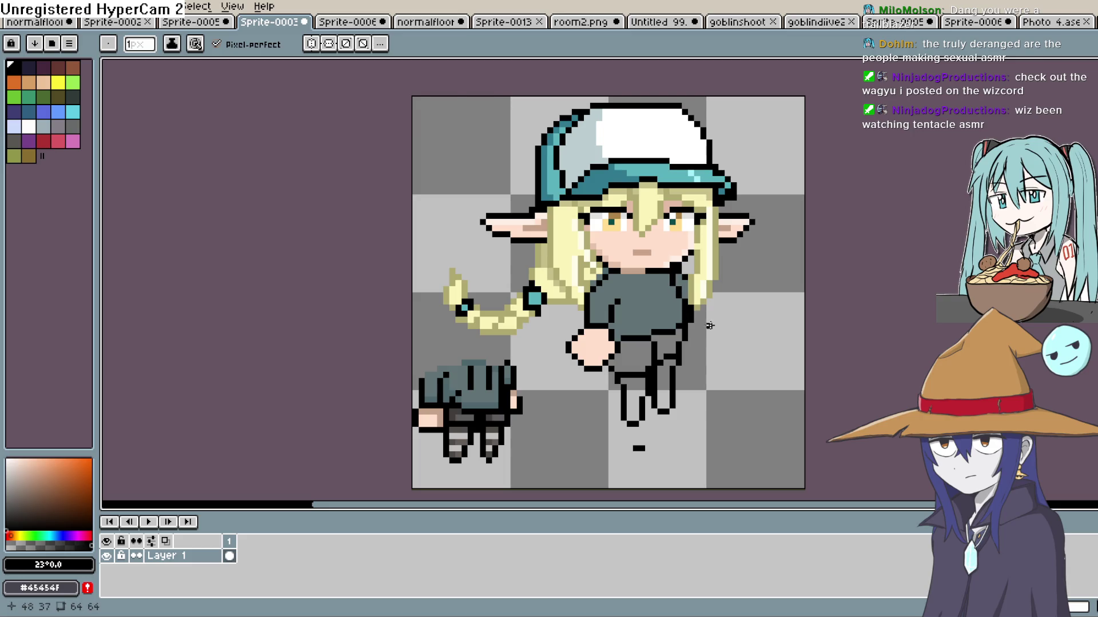
Add a black detail pixel at the coat's side and zoom in and out to check it.
{"action": "left_click", "coordinate": [708, 308]}
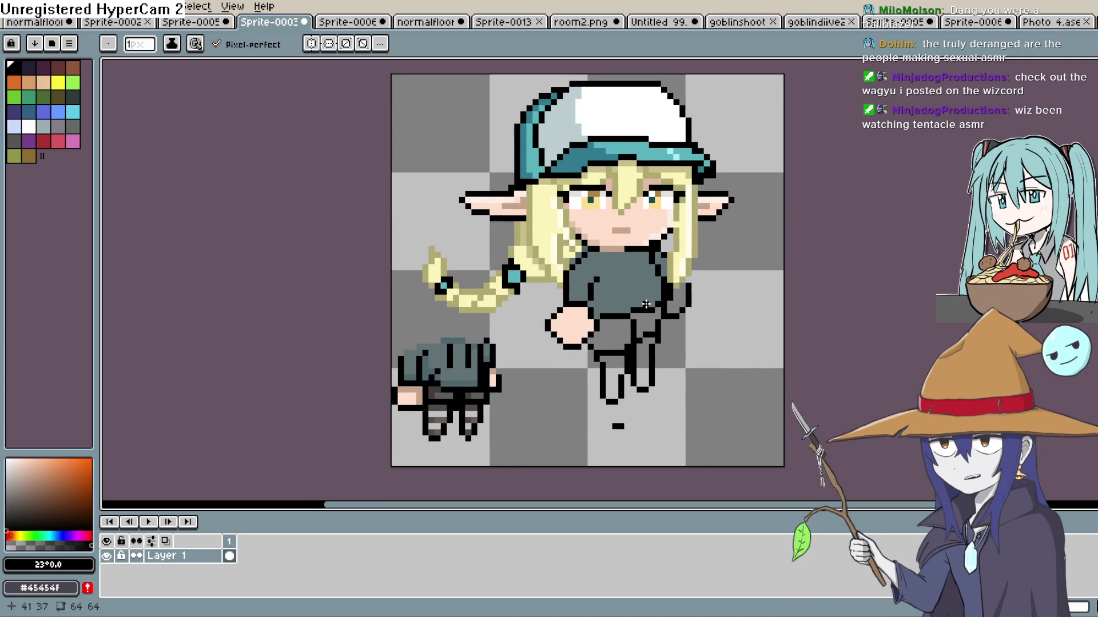
{"action": "scroll", "coordinate": [711, 321], "scroll_direction": "up", "scroll_amount": 1}
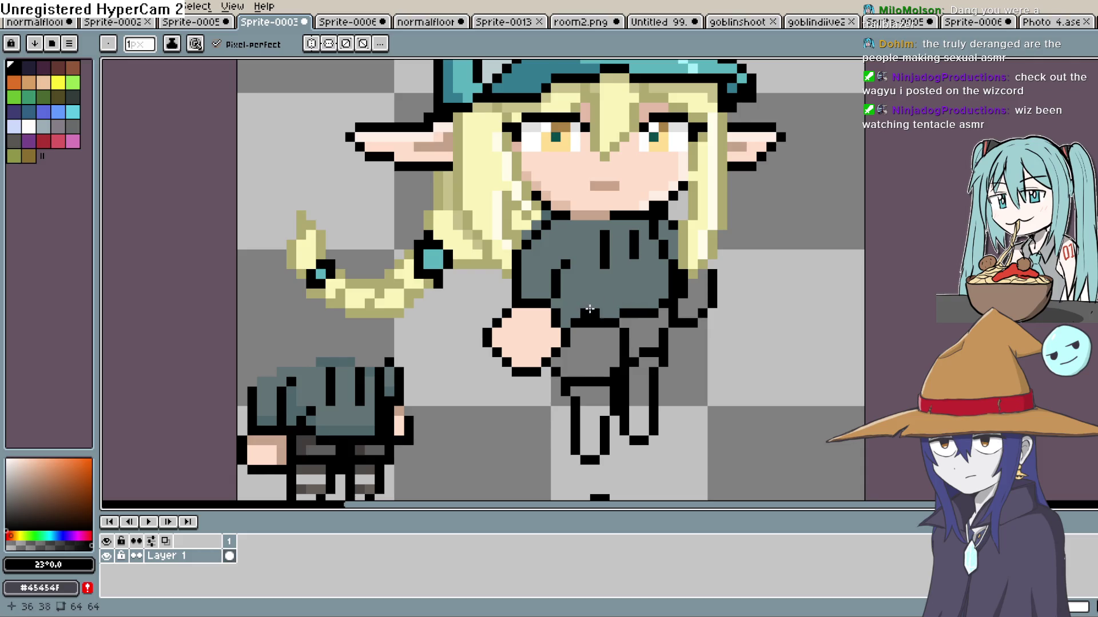
{"action": "scroll", "coordinate": [704, 292], "scroll_direction": "down", "scroll_amount": 4}
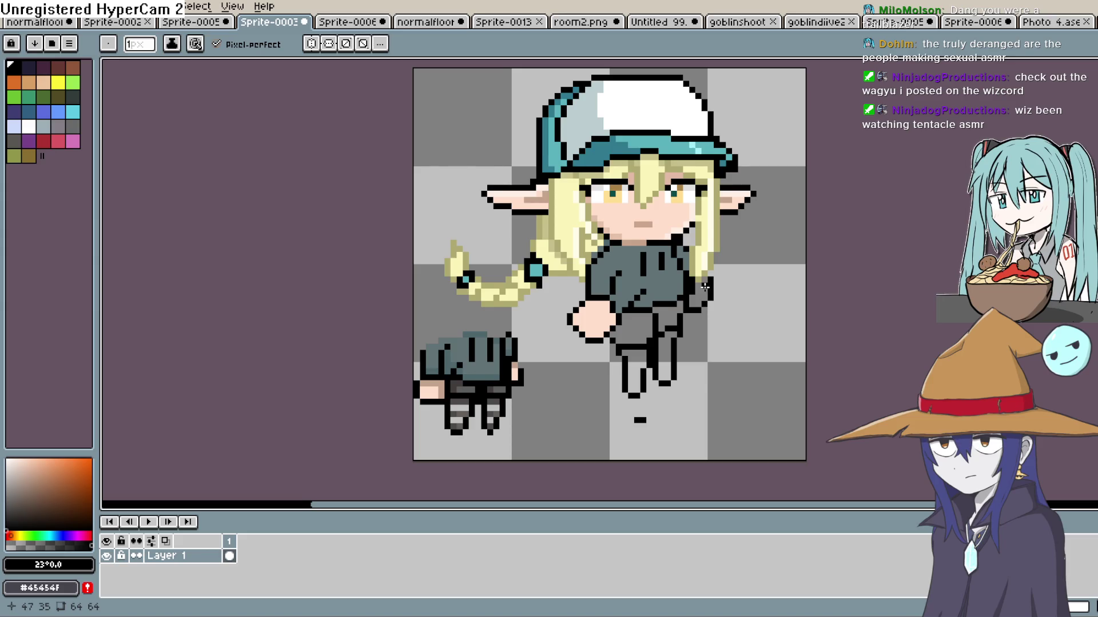
{"action": "scroll", "coordinate": [705, 285], "scroll_direction": "up", "scroll_amount": 3}
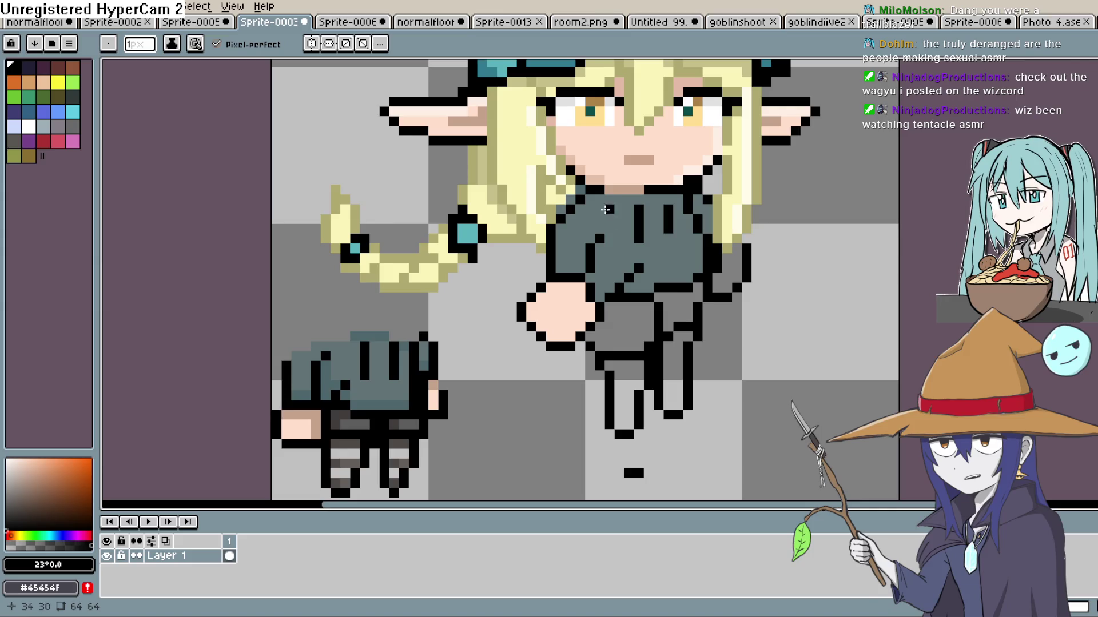
{"action": "scroll", "coordinate": [604, 210], "scroll_direction": "down", "scroll_amount": 2}
{"action": "scroll", "coordinate": [580, 248], "scroll_direction": "up", "scroll_amount": 2}
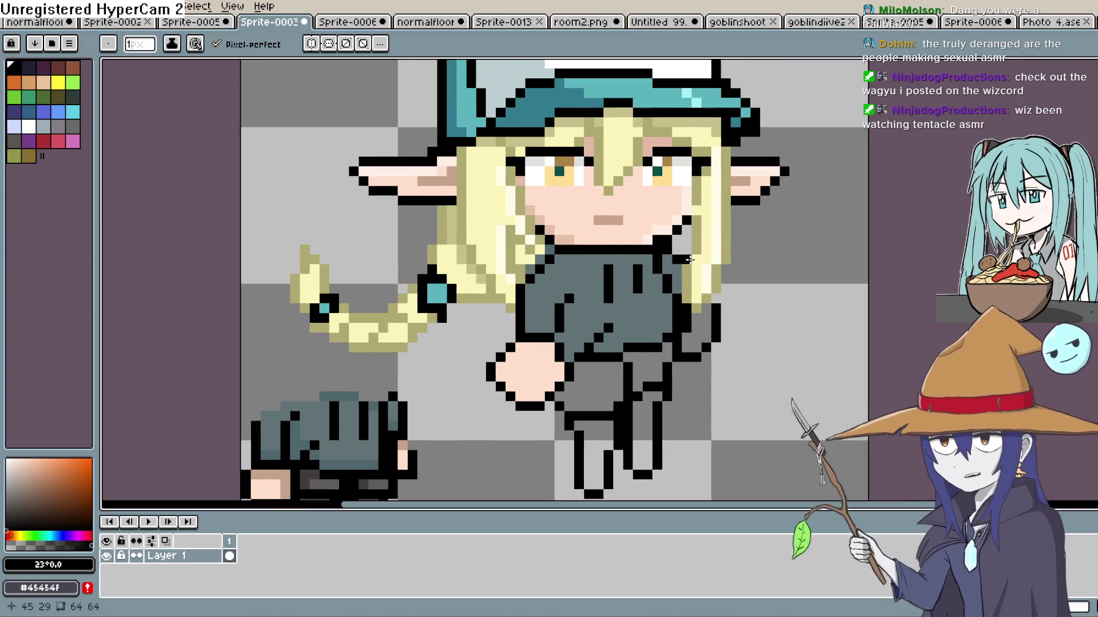
{"action": "scroll", "coordinate": [628, 258], "scroll_direction": "down", "scroll_amount": 2}
{"action": "scroll", "coordinate": [630, 267], "scroll_direction": "up", "scroll_amount": 2}
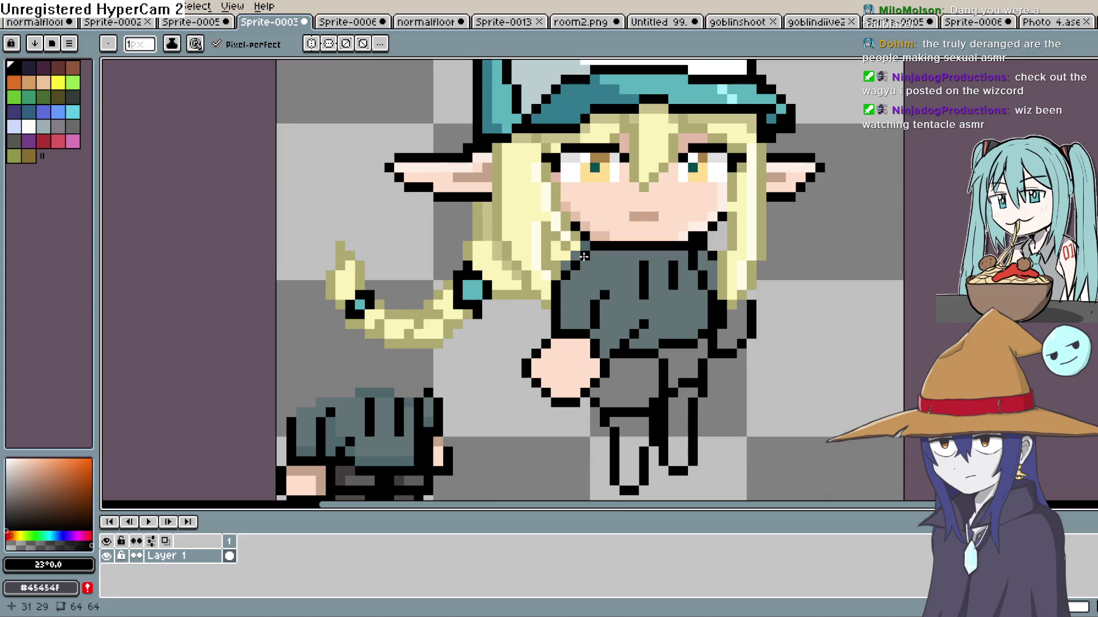
{"action": "scroll", "coordinate": [655, 273], "scroll_direction": "down", "scroll_amount": 2}
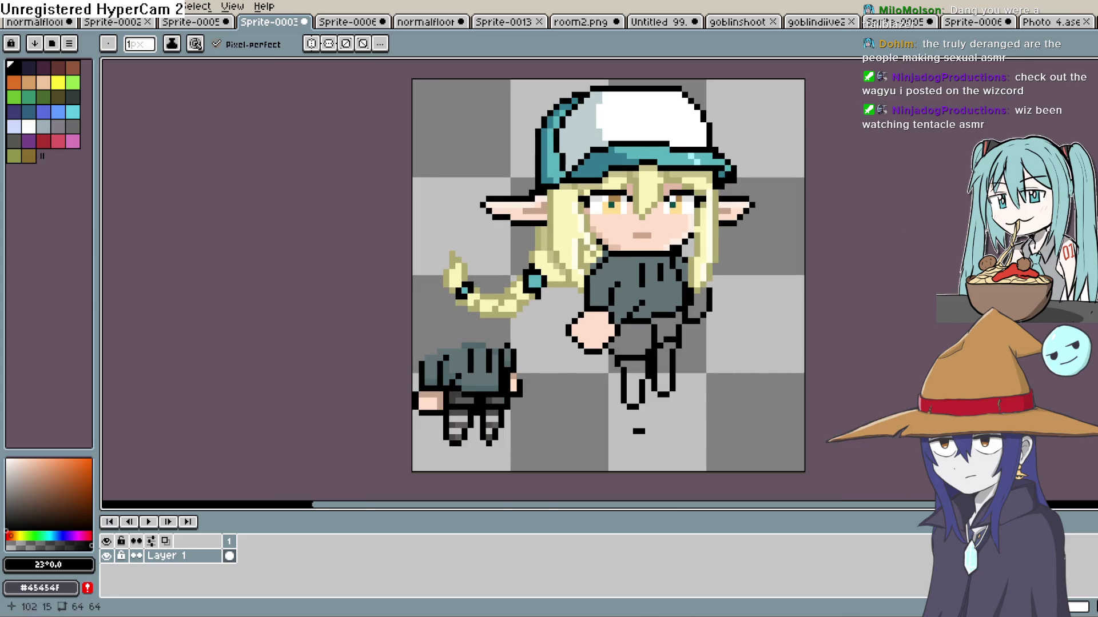
Paint over the black chin line with the face's skin tone.
{"action": "key", "text": "i"}
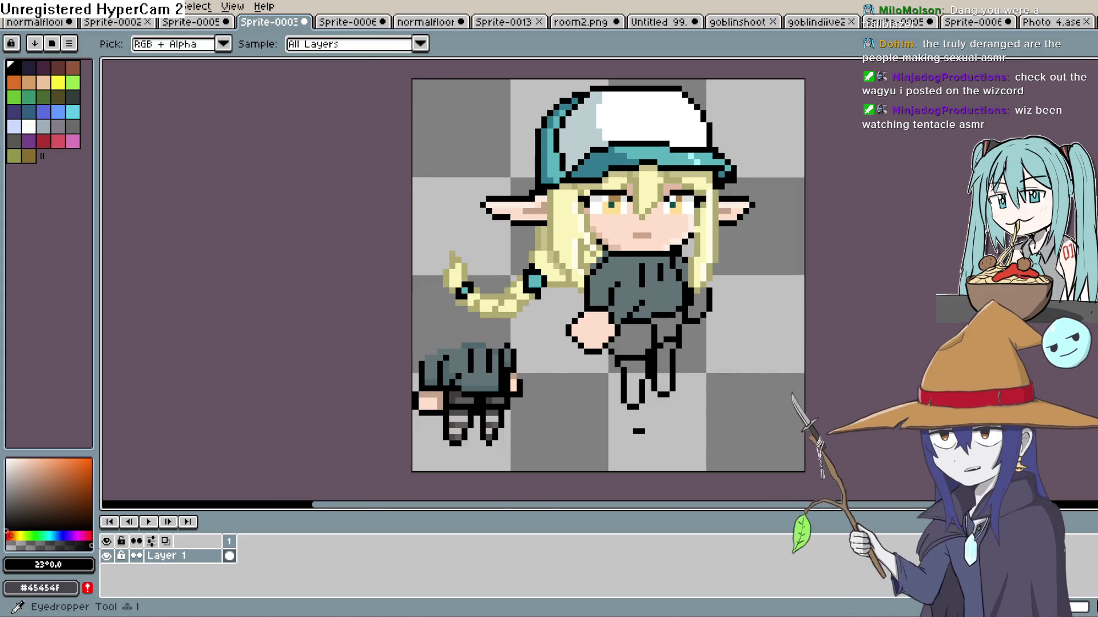
{"action": "left_click", "coordinate": [666, 235]}
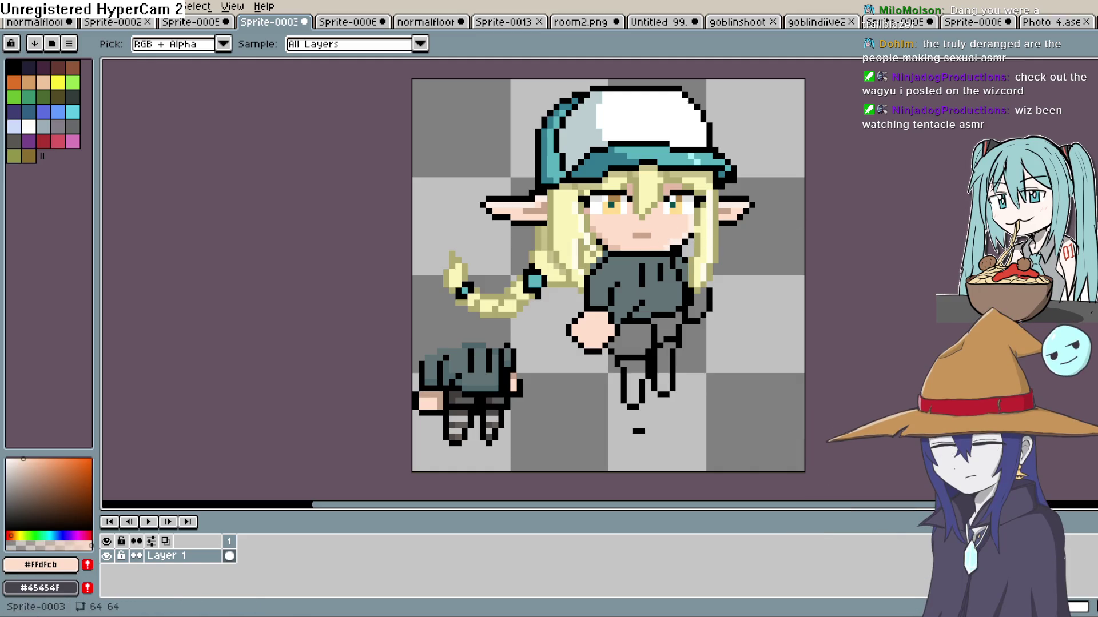
{"action": "key", "text": "b"}
{"action": "scroll", "coordinate": [646, 243], "scroll_direction": "up", "scroll_amount": 2}
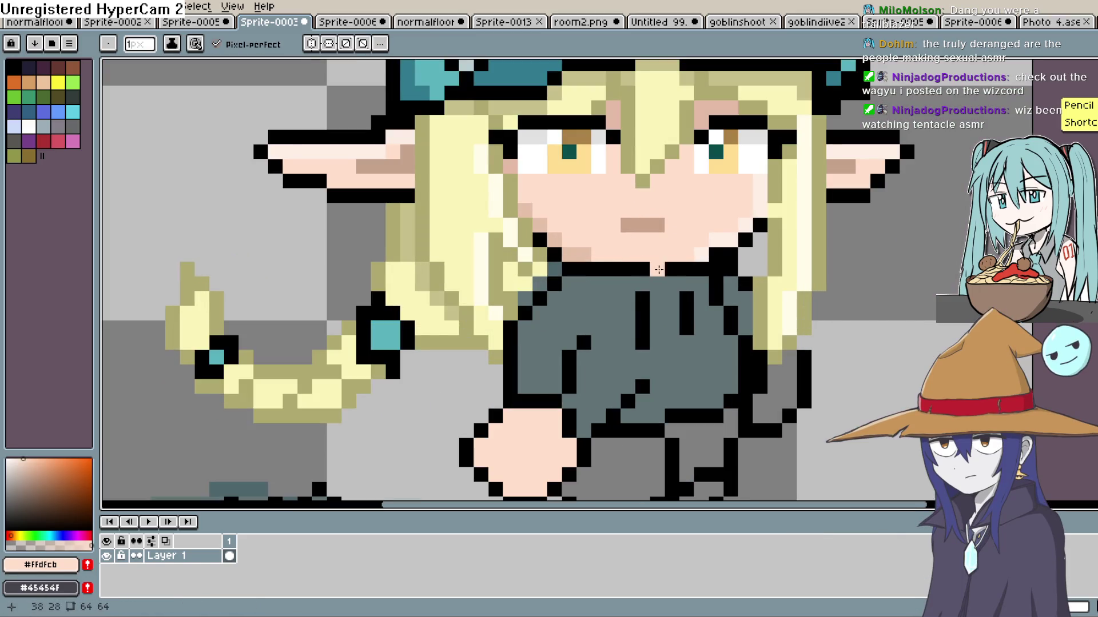
{"action": "left_click_drag", "start_coordinate": [663, 270], "coordinate": [629, 270]}
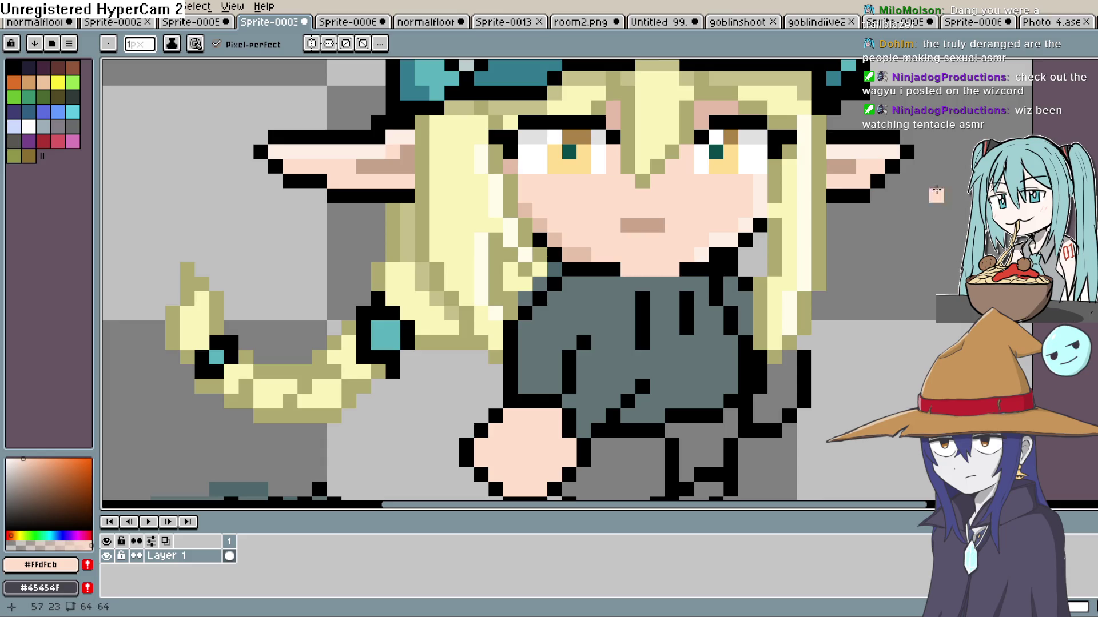
Paint a pale skin row along the collar, then undo both neck edits.
{"action": "key", "text": "i"}
{"action": "left_click", "coordinate": [580, 251]}
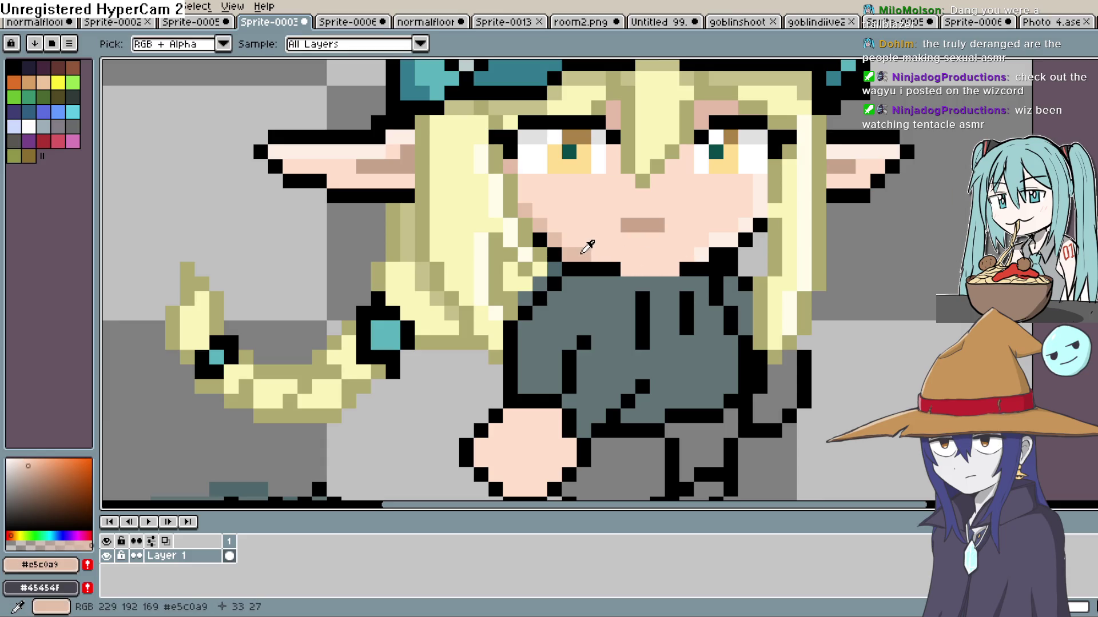
{"action": "key", "text": "b"}
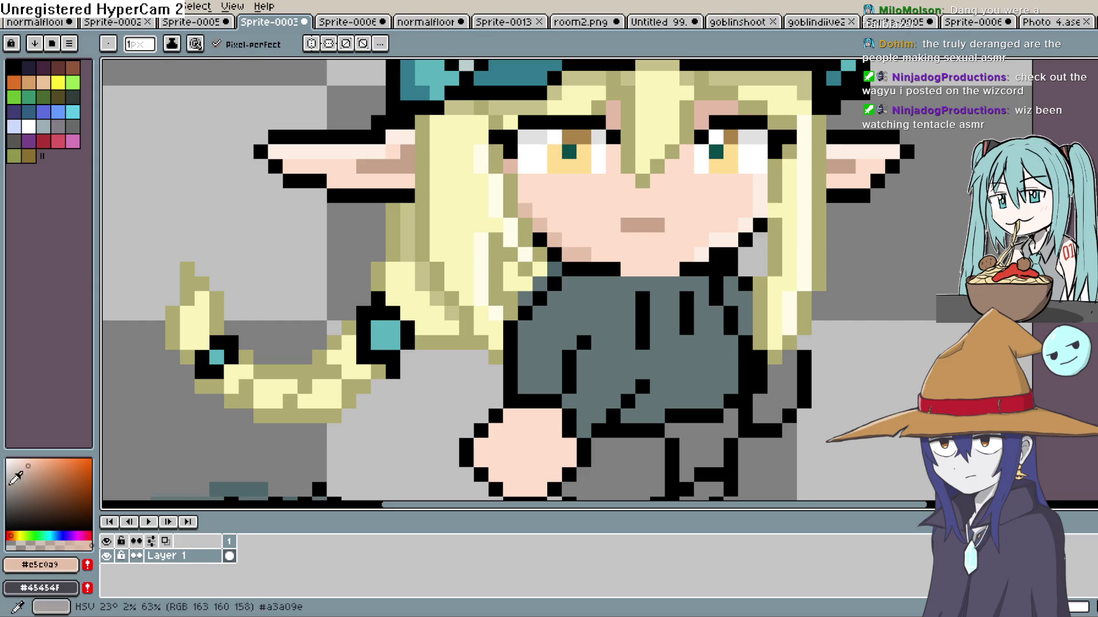
{"action": "left_click", "coordinate": [34, 473]}
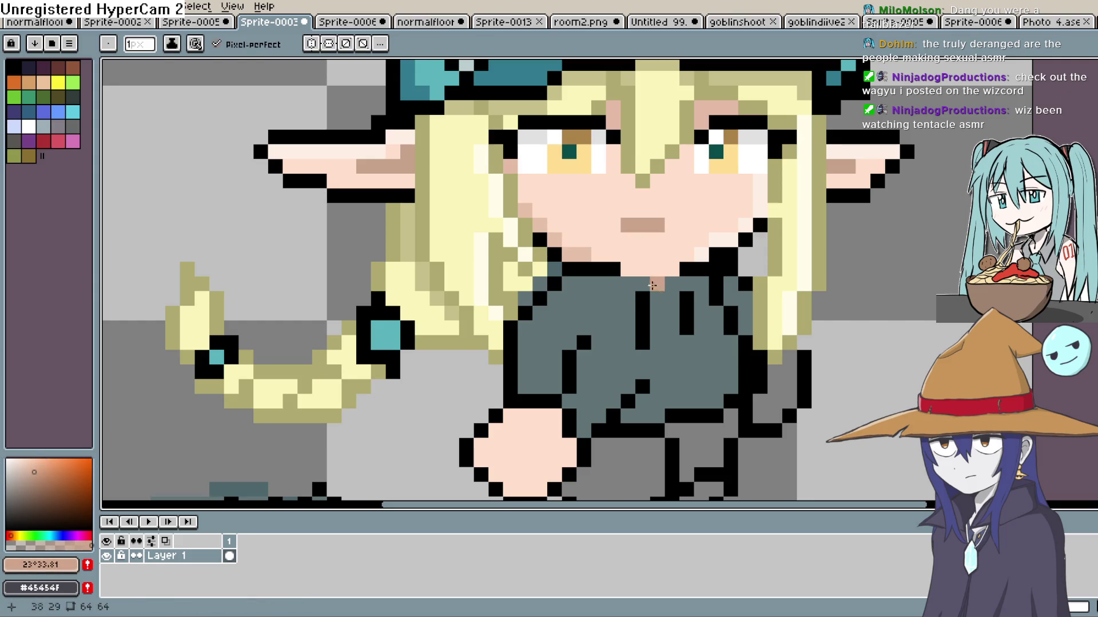
{"action": "left_click_drag", "start_coordinate": [671, 281], "coordinate": [627, 286]}
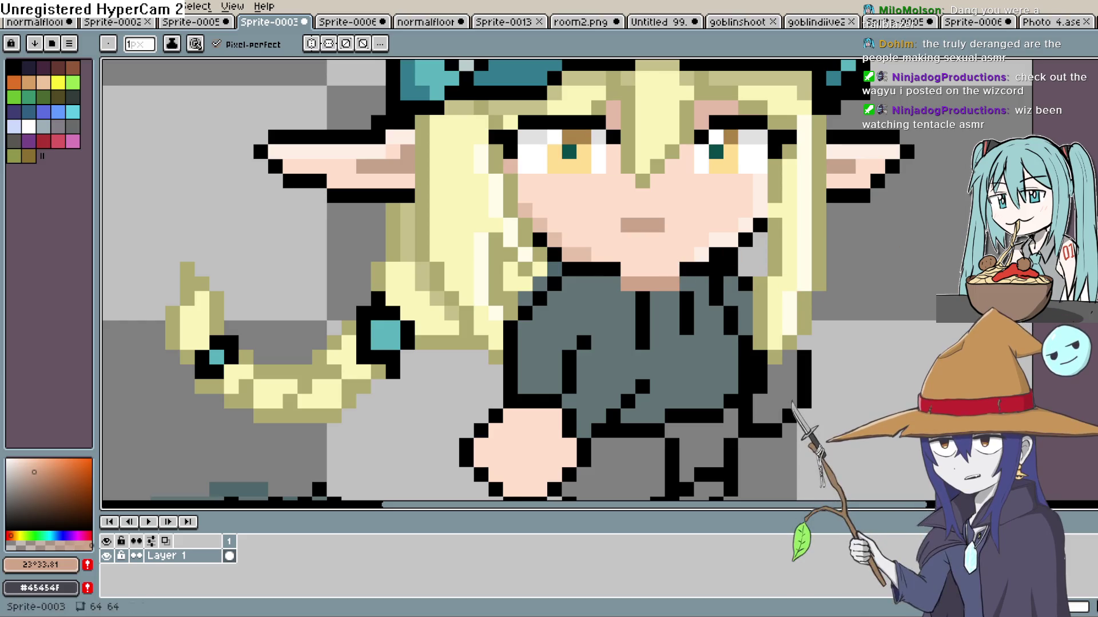
{"action": "key", "text": "ctrl+z"}
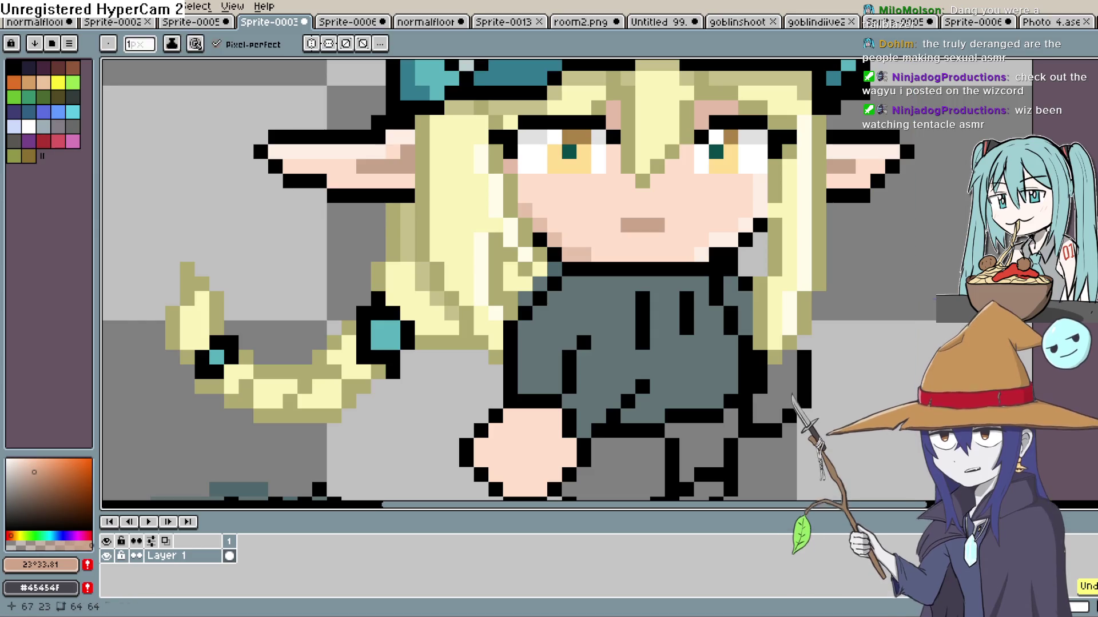
{"action": "key", "text": "ctrl+z"}
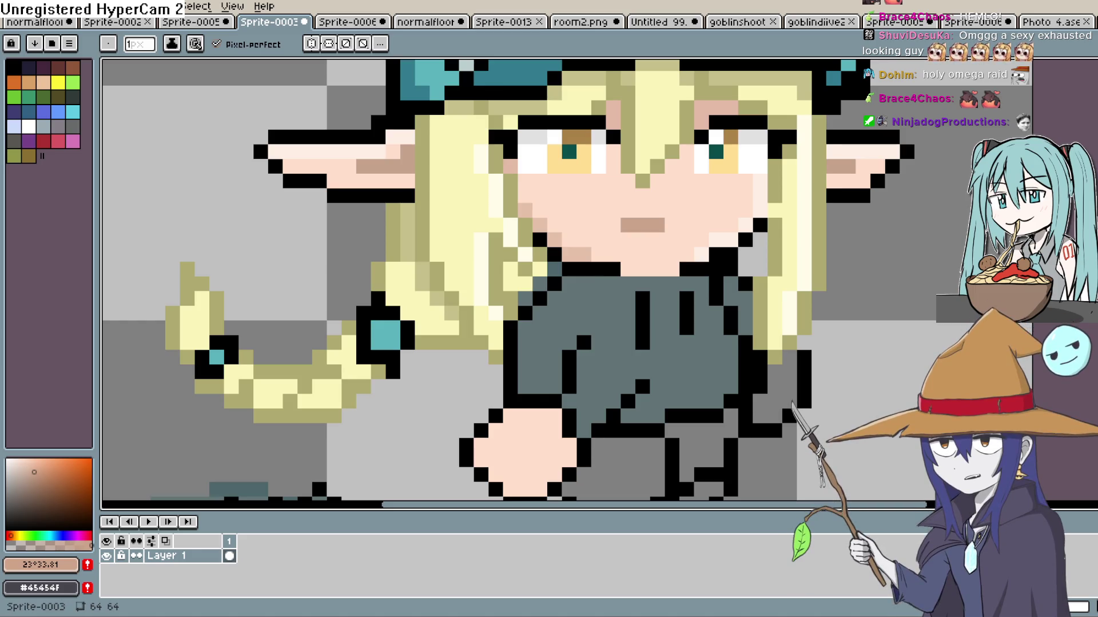
Switch from Aseprite back to the Construct 3 groundfloor1 layout.
{"action": "key", "text": "alt+Tab"}
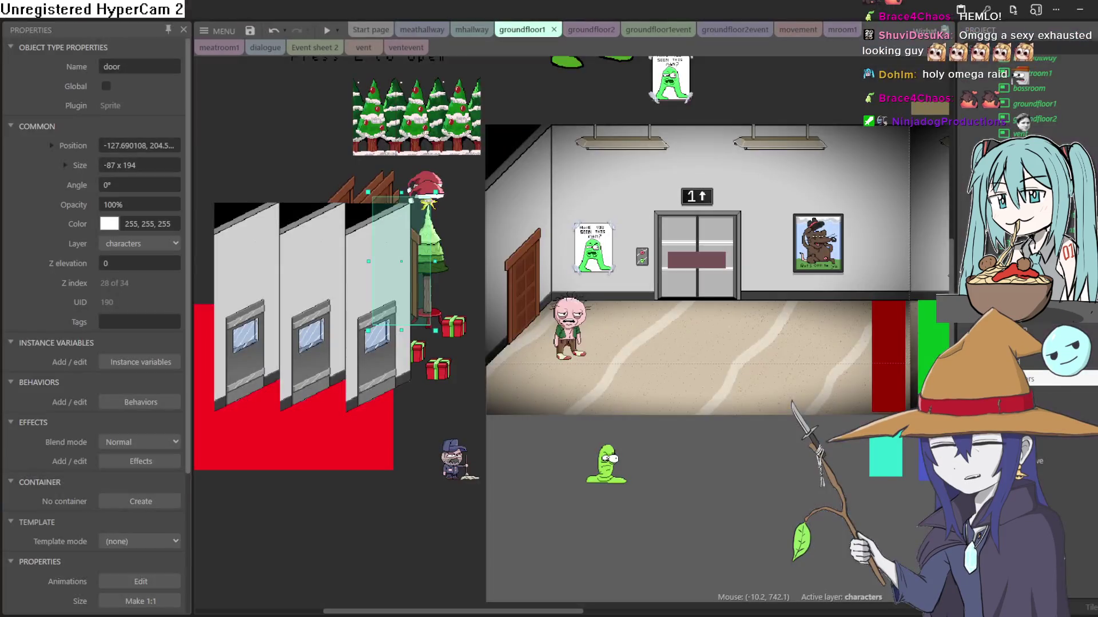
Preview the game and crawl the goblin girl back and forth through the hallway.
{"action": "scroll", "coordinate": [709, 317], "scroll_direction": "right", "scroll_amount": 5}
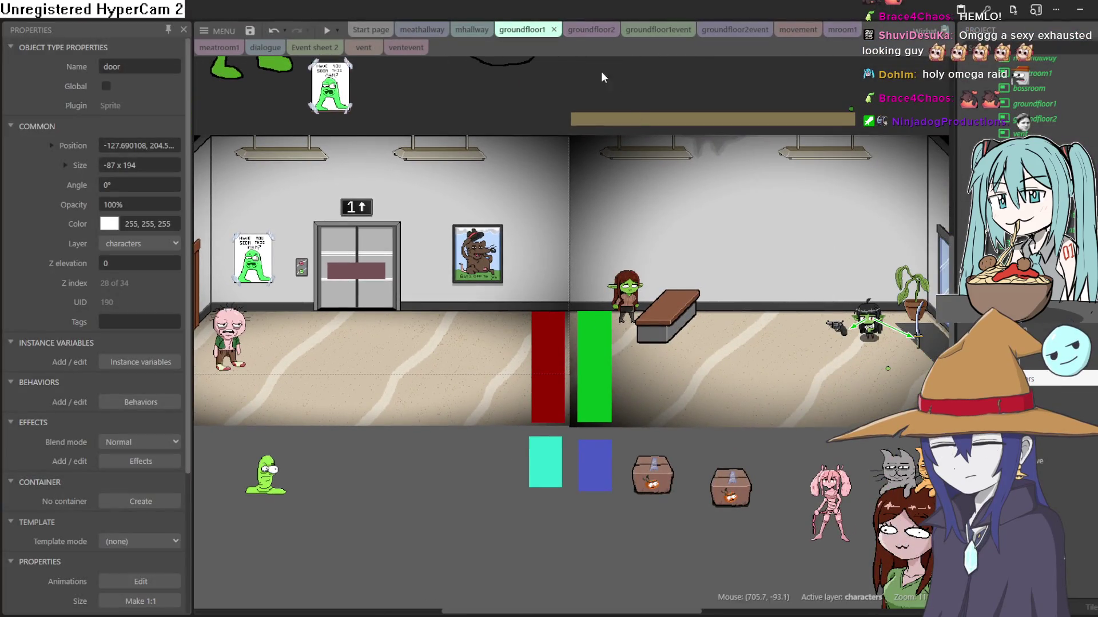
{"action": "left_click", "coordinate": [327, 30]}
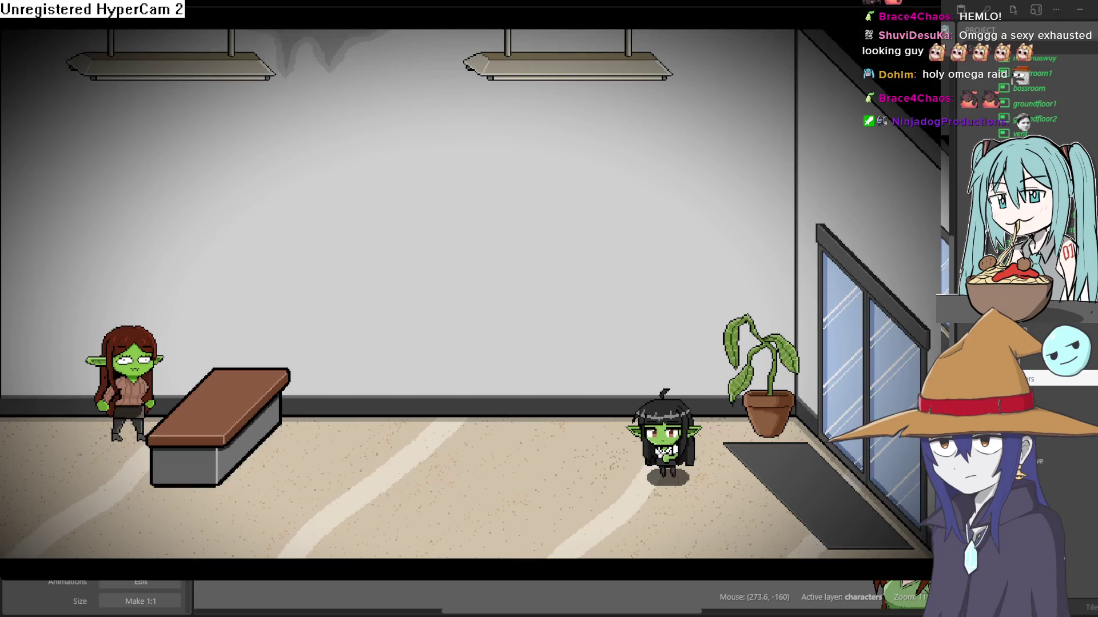
{"action": "key", "text": "Right"}
{"action": "key", "text": "Left"}
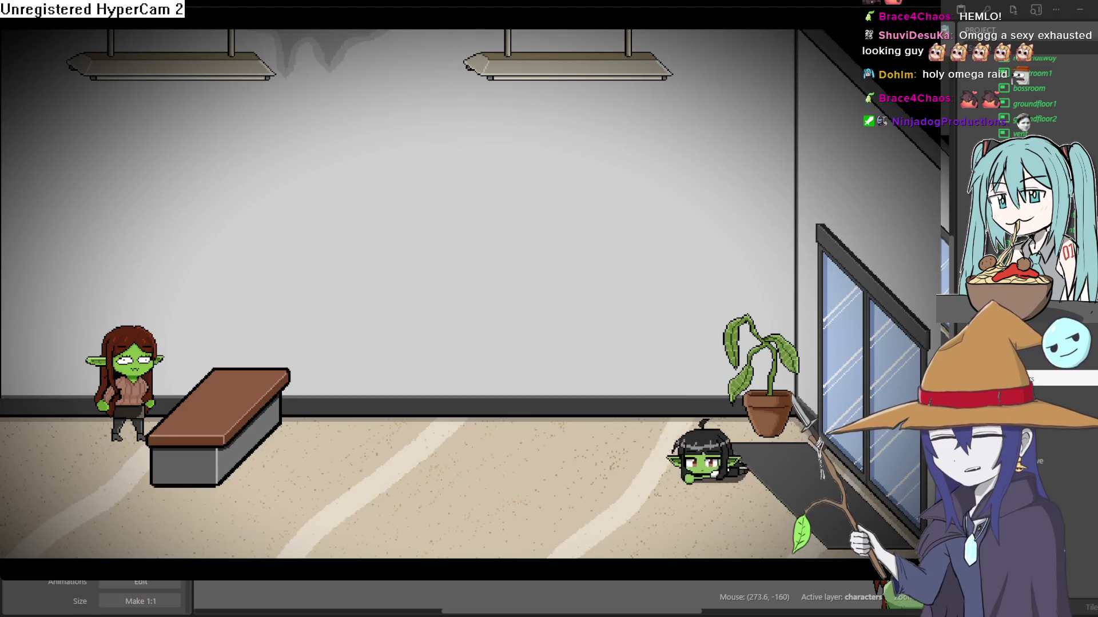
{"action": "key", "text": "Down"}
{"action": "key", "text": "Right"}
{"action": "key", "text": "Right"}
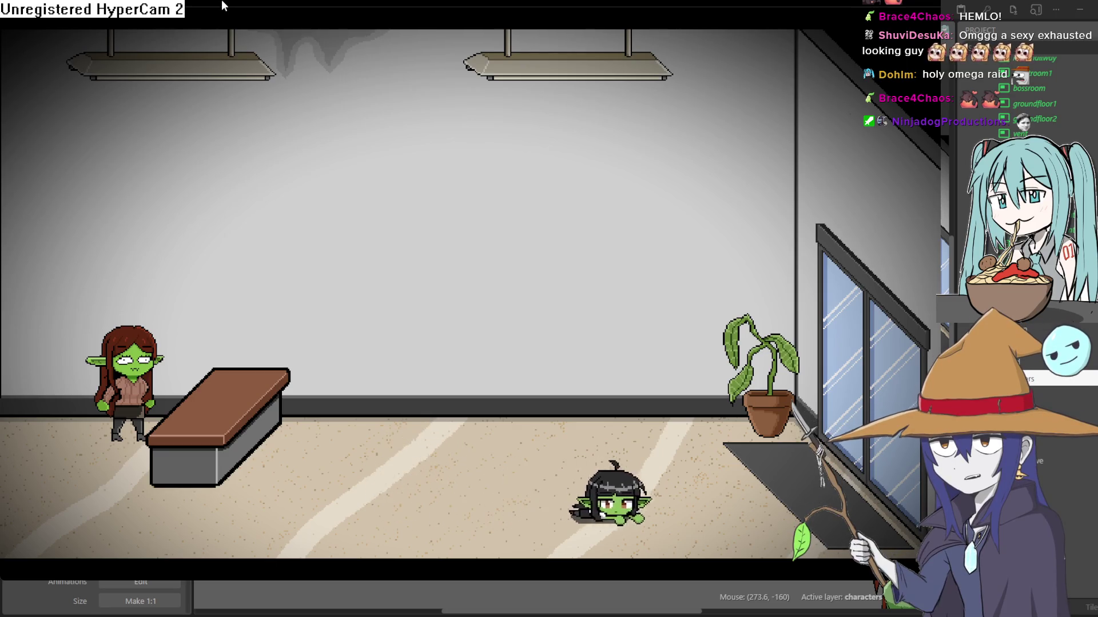
{"action": "key", "text": "Left"}
{"action": "key", "text": "Up"}
{"action": "key", "text": "Down"}
{"action": "key", "text": "Right"}
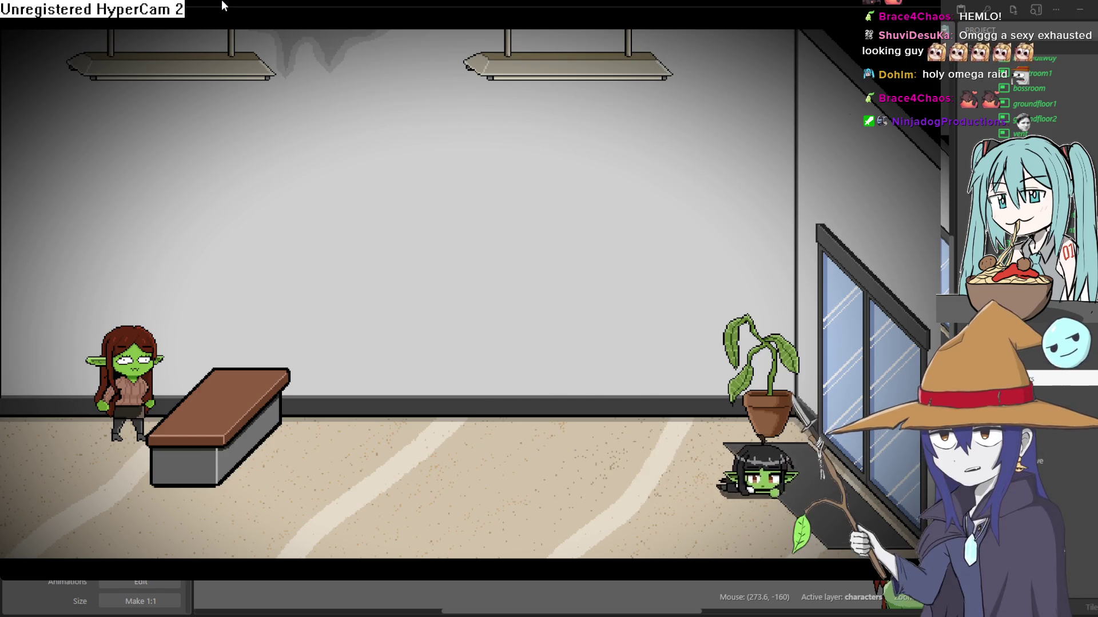
{"action": "key", "text": "Left"}
{"action": "key", "text": "Left"}
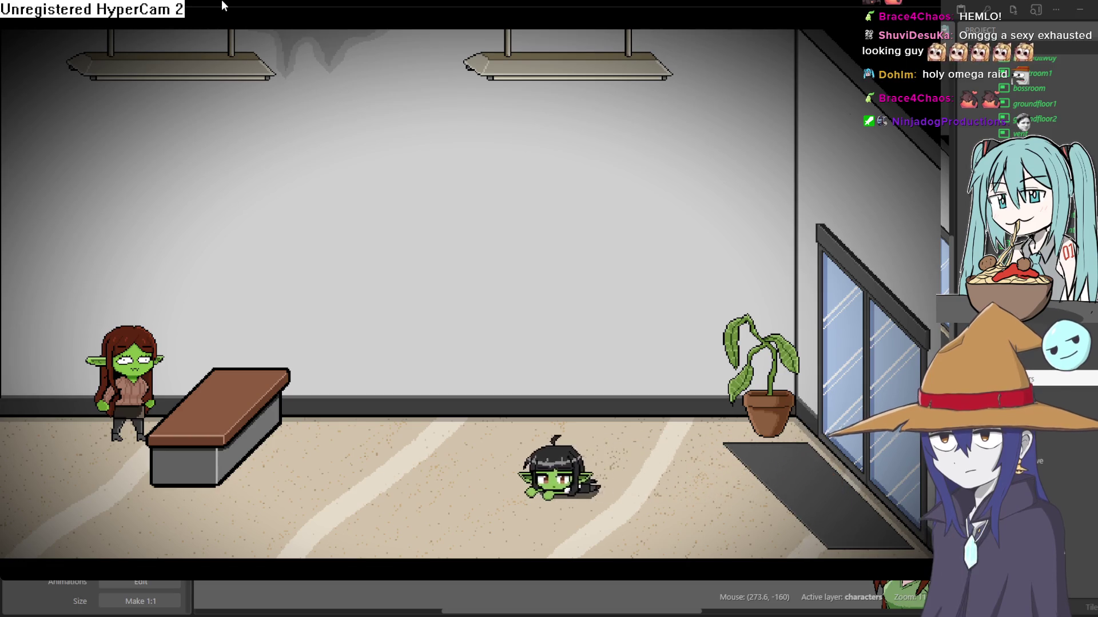
{"action": "key", "text": "Down"}
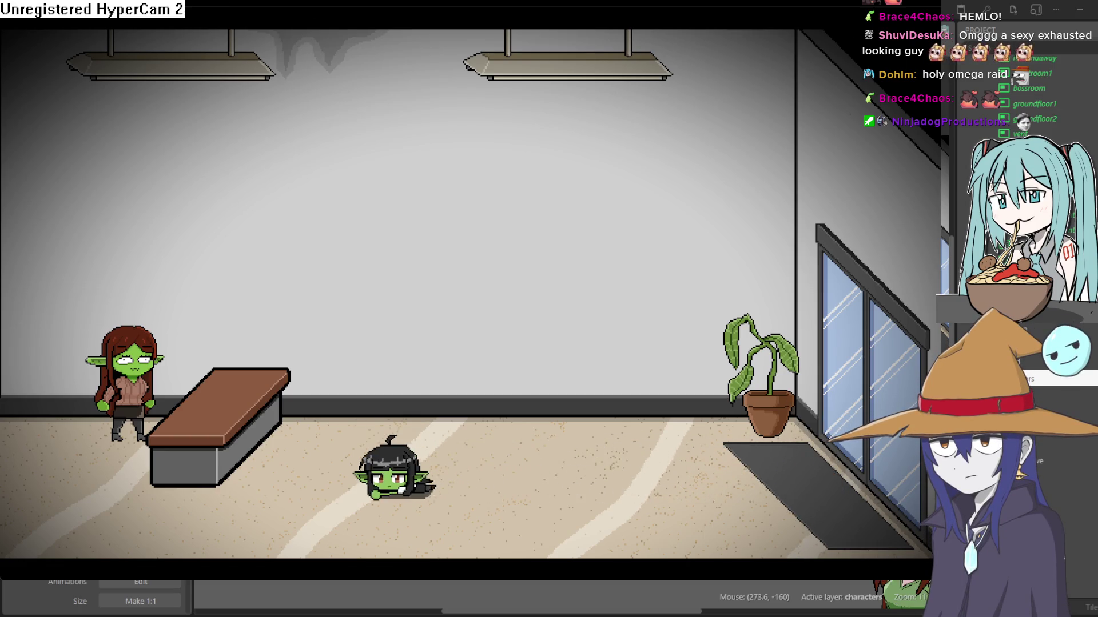
Move the goblin girl through the elevator room and across the Christmas room.
{"action": "key", "text": "Left"}
{"action": "key", "text": "Left"}
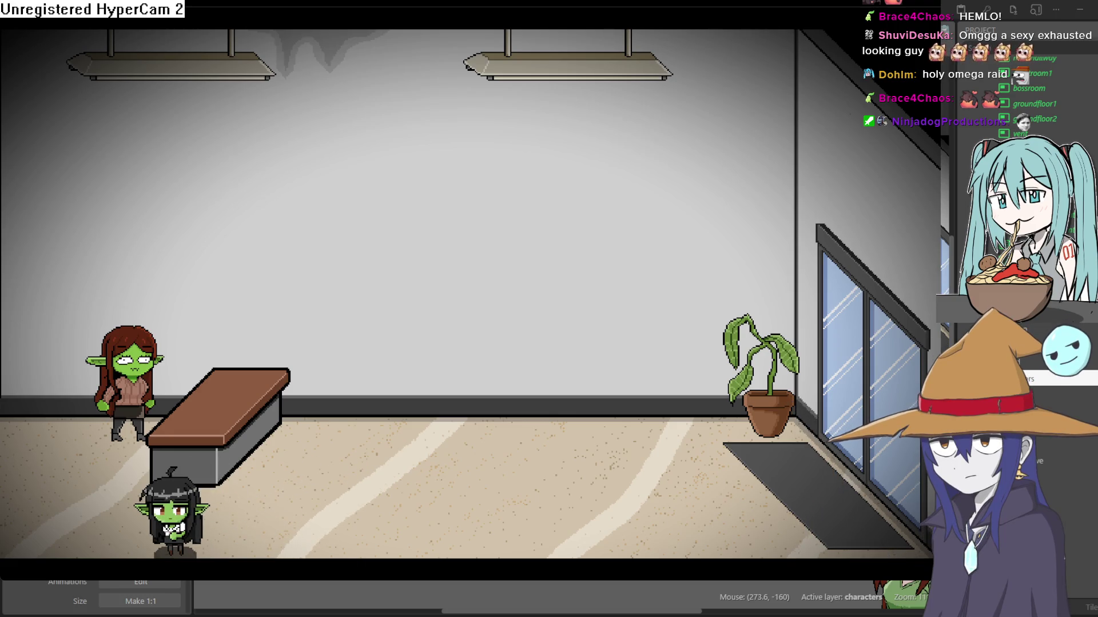
{"action": "key", "text": "Down"}
{"action": "key", "text": "Left"}
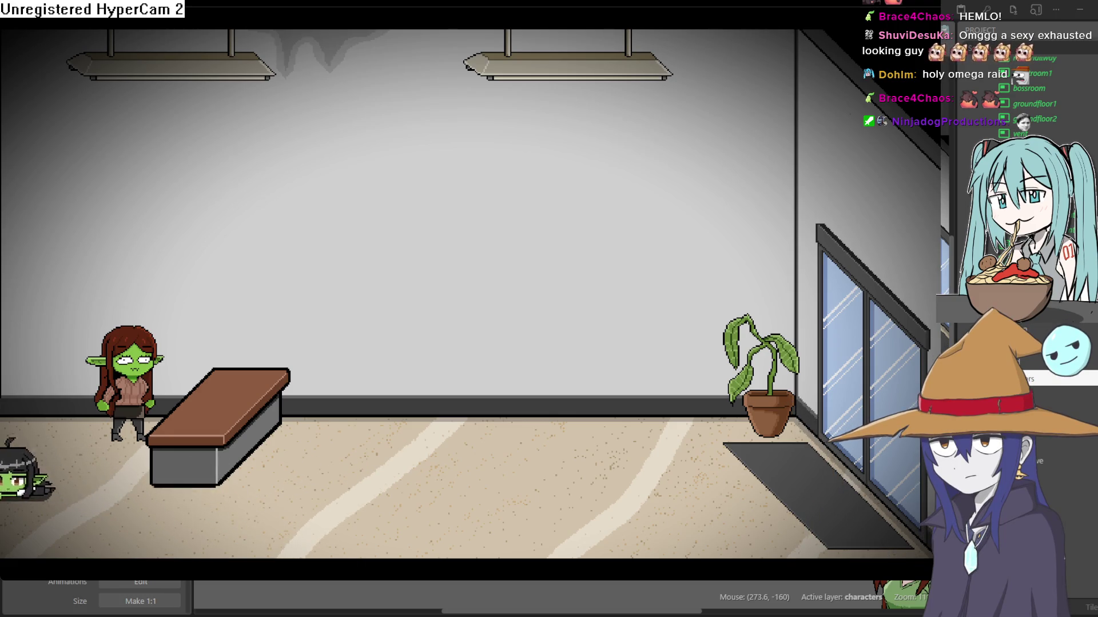
{"action": "key", "text": "Left"}
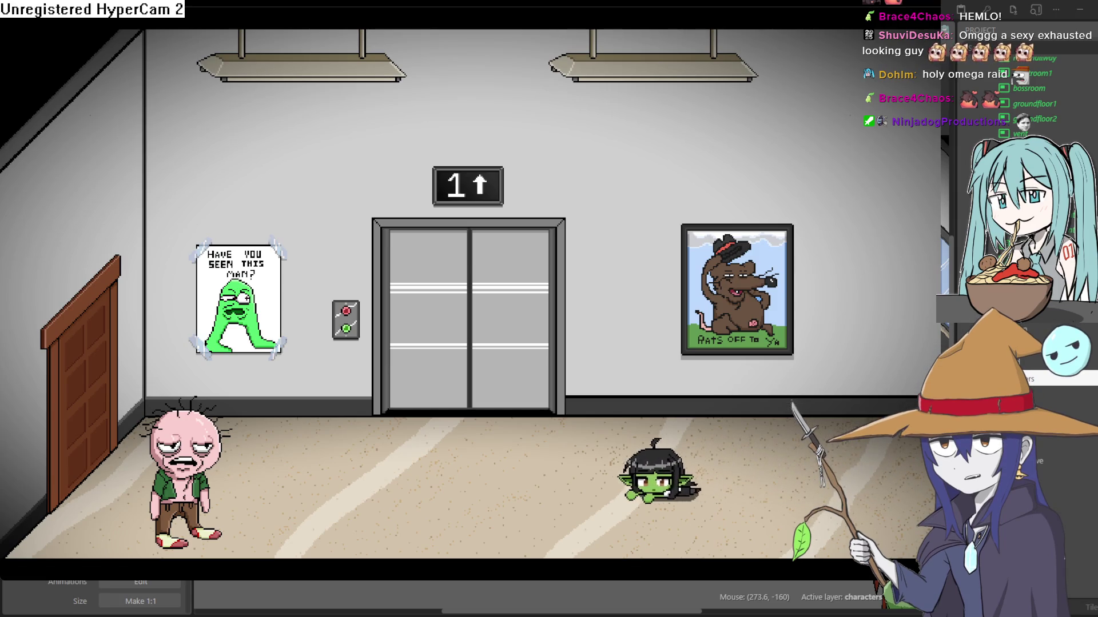
{"action": "key", "text": "Left"}
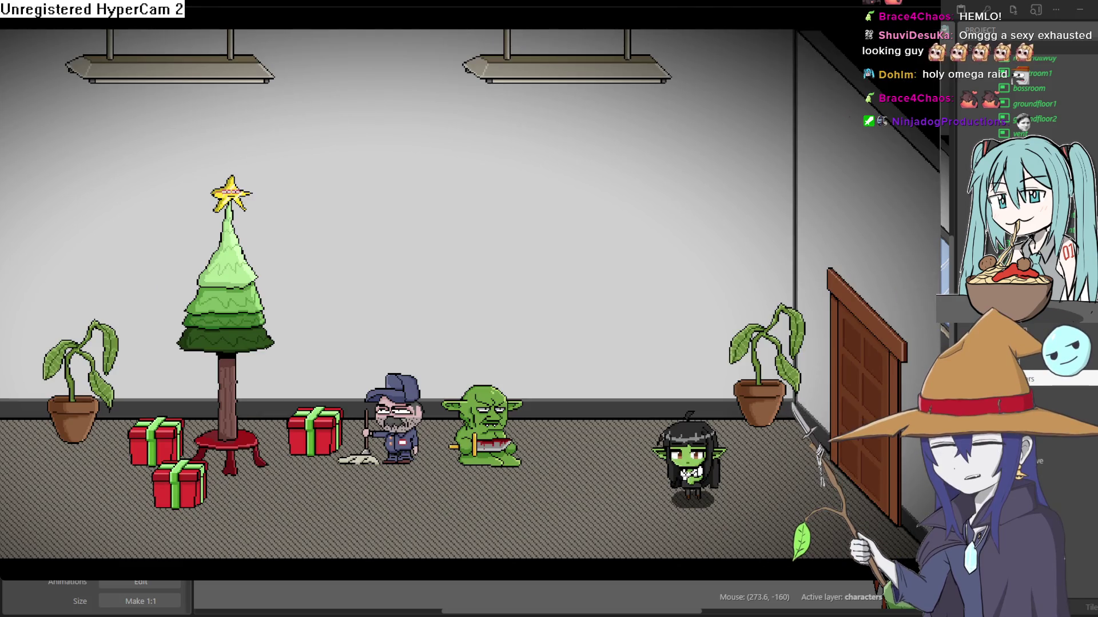
{"action": "key", "text": "Down"}
{"action": "key", "text": "Left"}
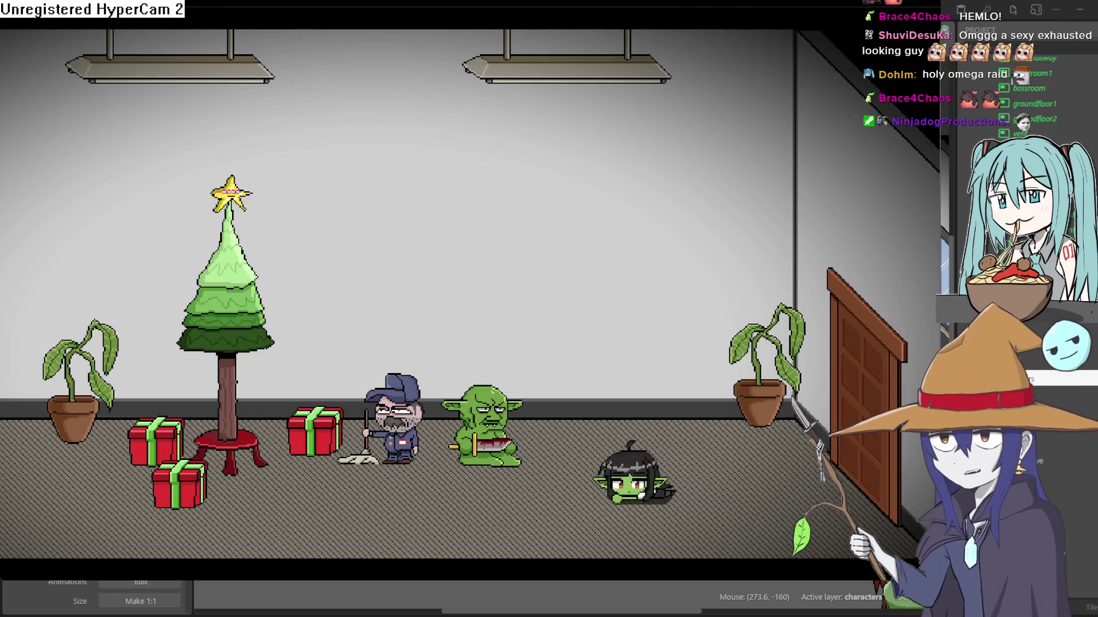
{"action": "key", "text": "Left"}
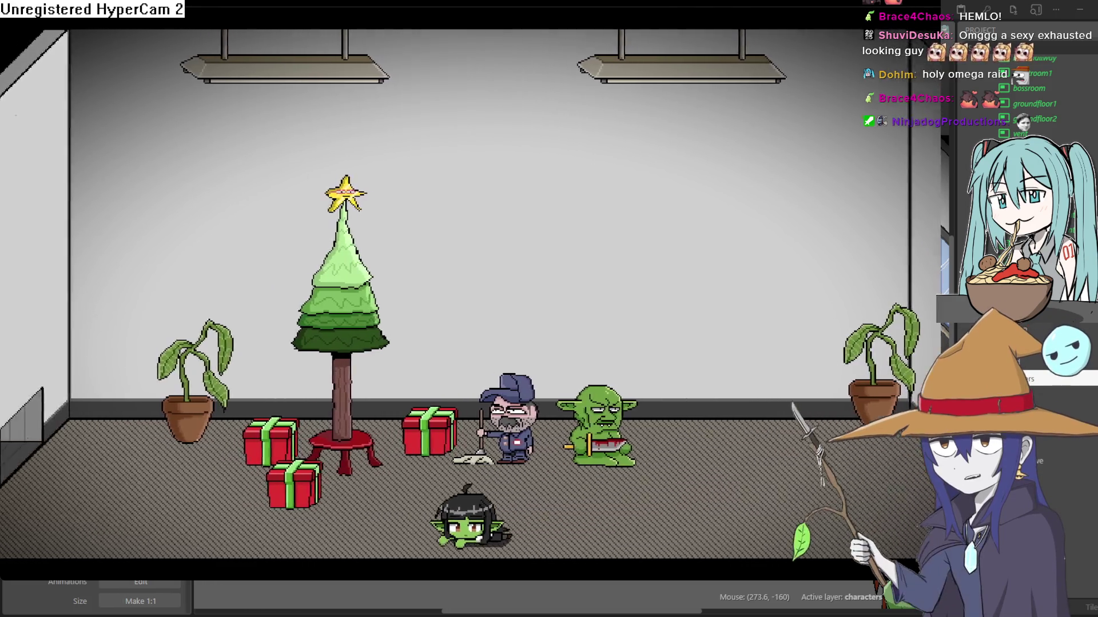
Walk and crawl the goblin girl along the dark corridor, then close the preview.
{"action": "key", "text": "Up"}
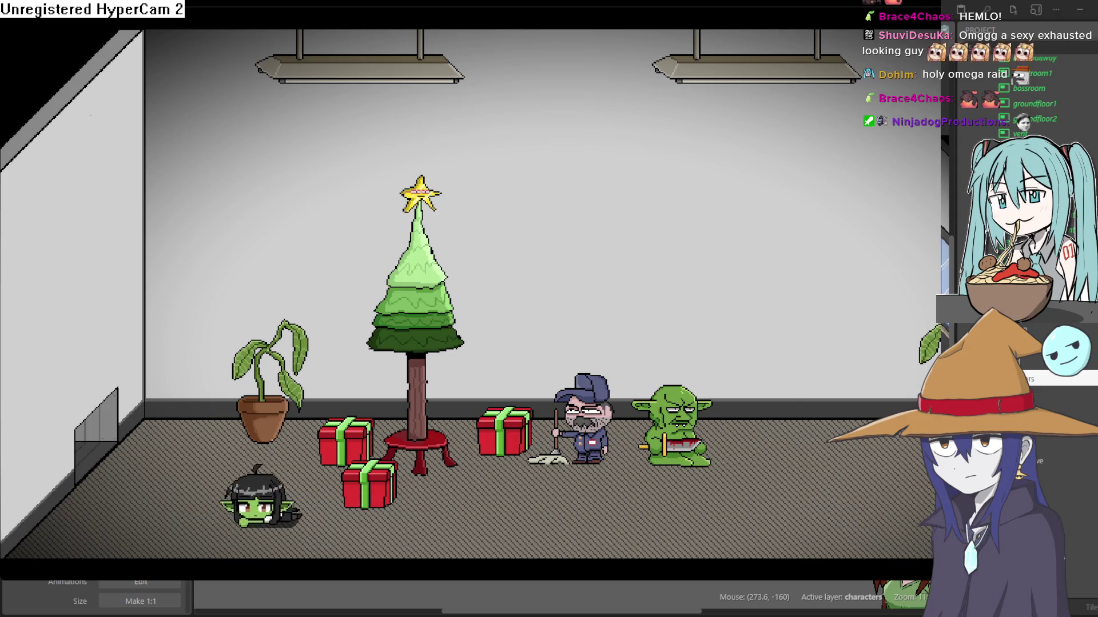
{"action": "key", "text": "Left"}
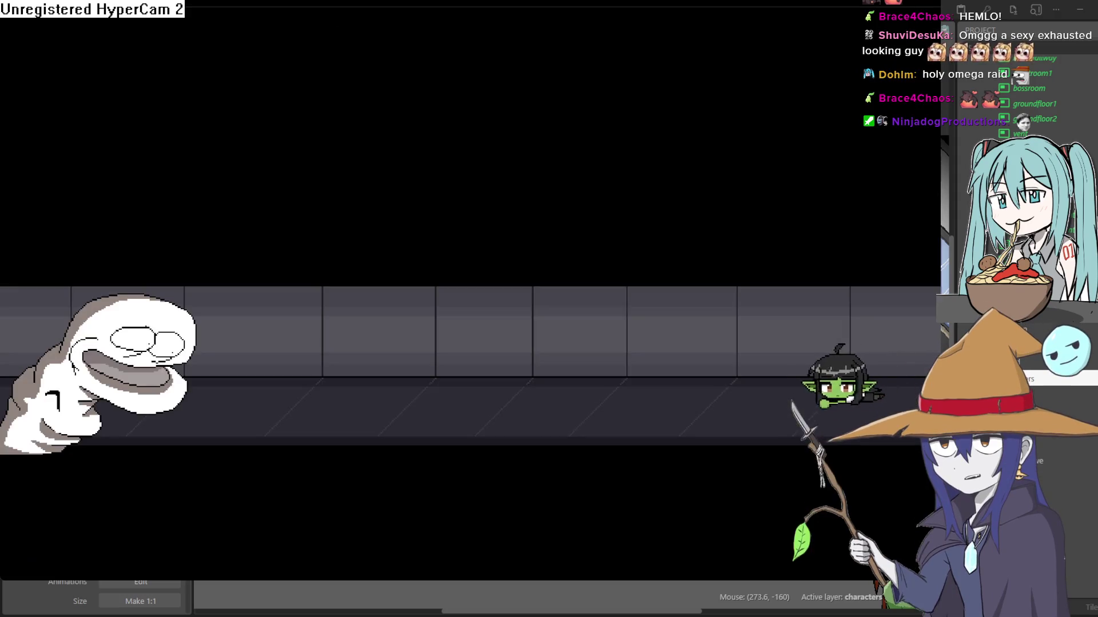
{"action": "key", "text": "Left"}
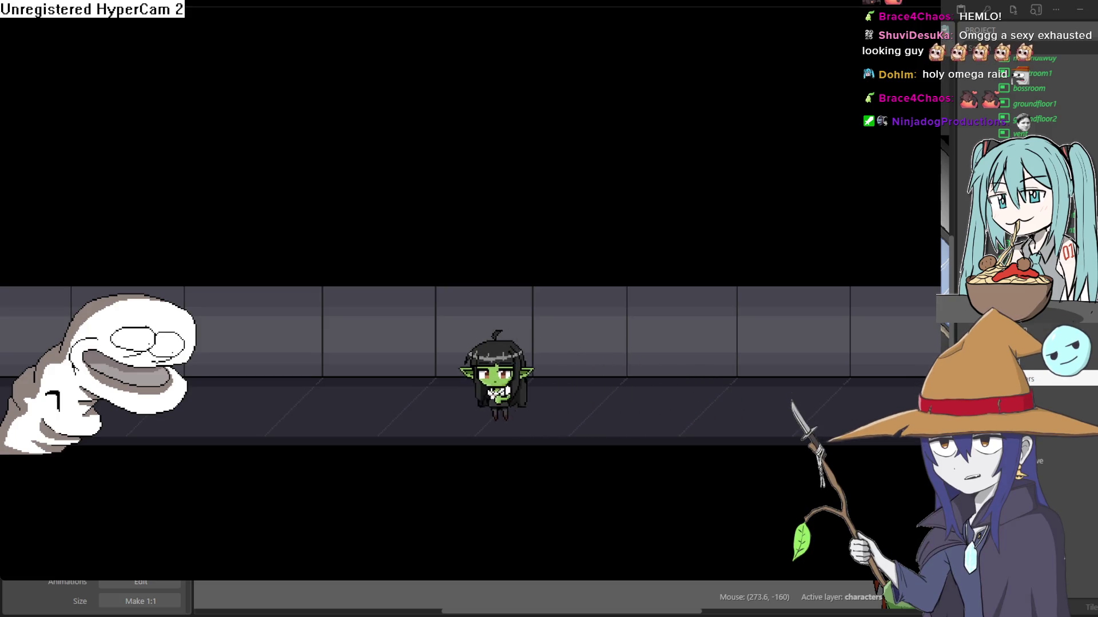
{"action": "key", "text": "Right"}
{"action": "key", "text": "Down"}
{"action": "key", "text": "Left"}
{"action": "key", "text": "Left"}
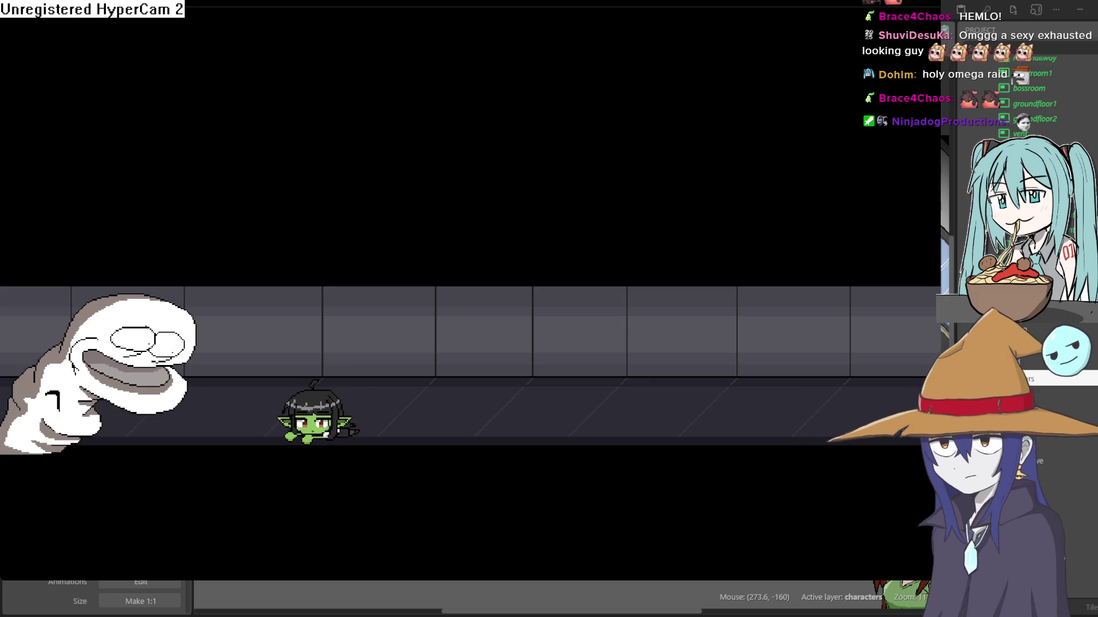
{"action": "key", "text": "Right"}
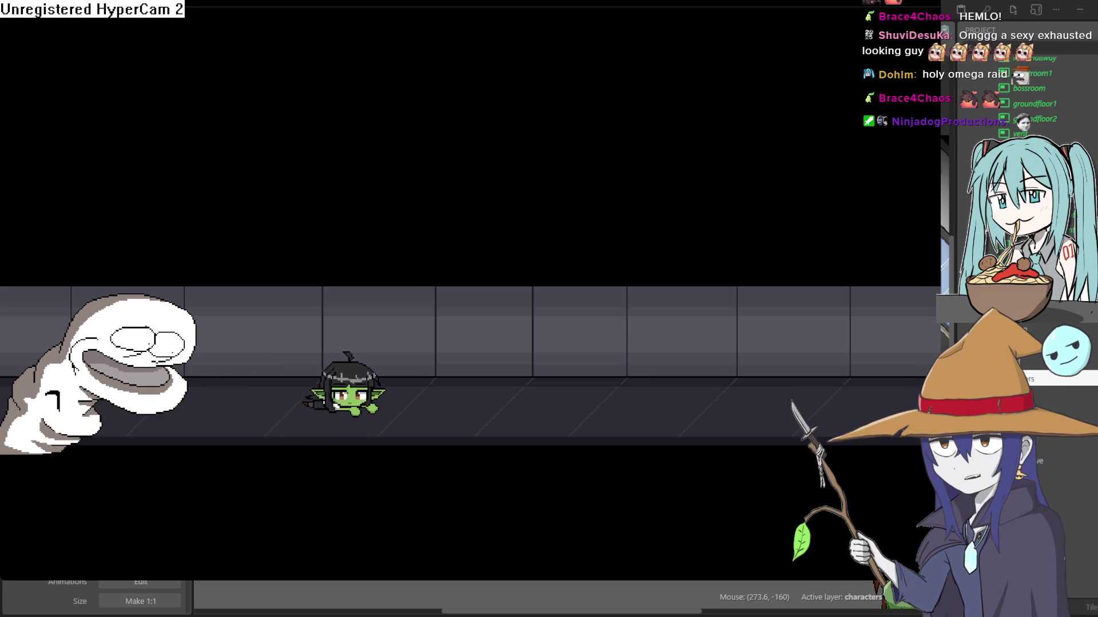
{"action": "key", "text": "Right"}
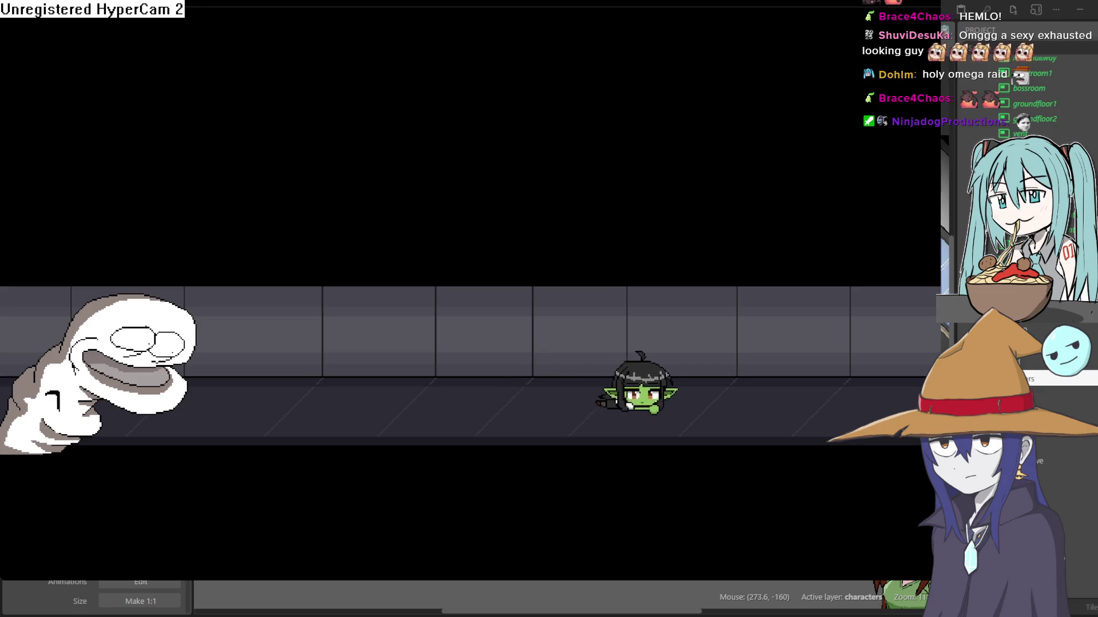
{"action": "left_click", "coordinate": [1020, 17]}
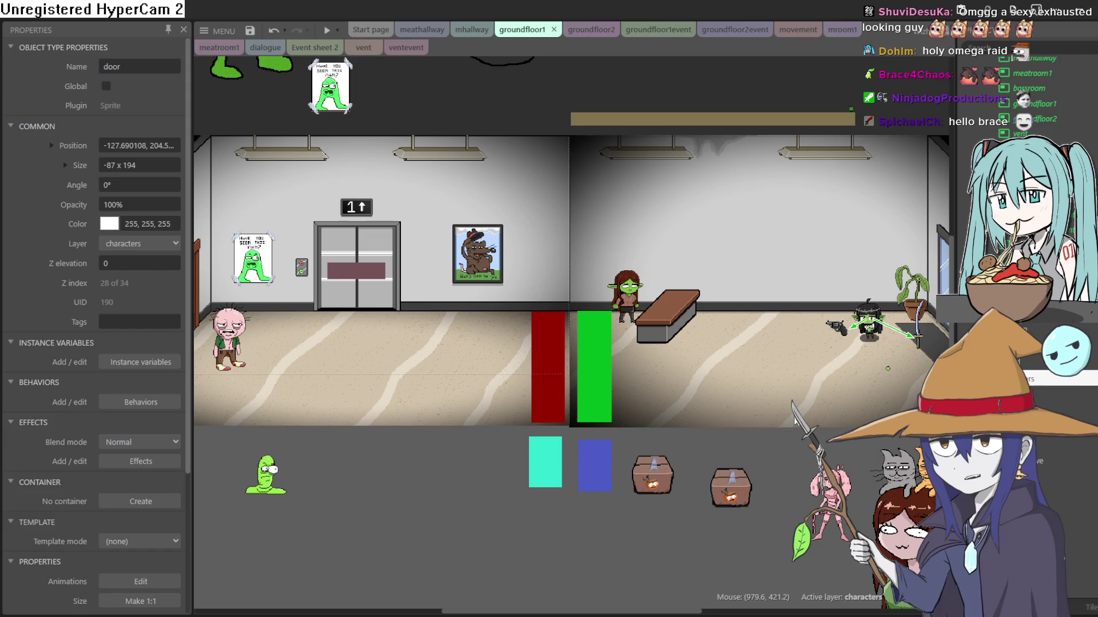
{"action": "left_click_drag", "start_coordinate": [729, 312], "coordinate": [654, 297]}
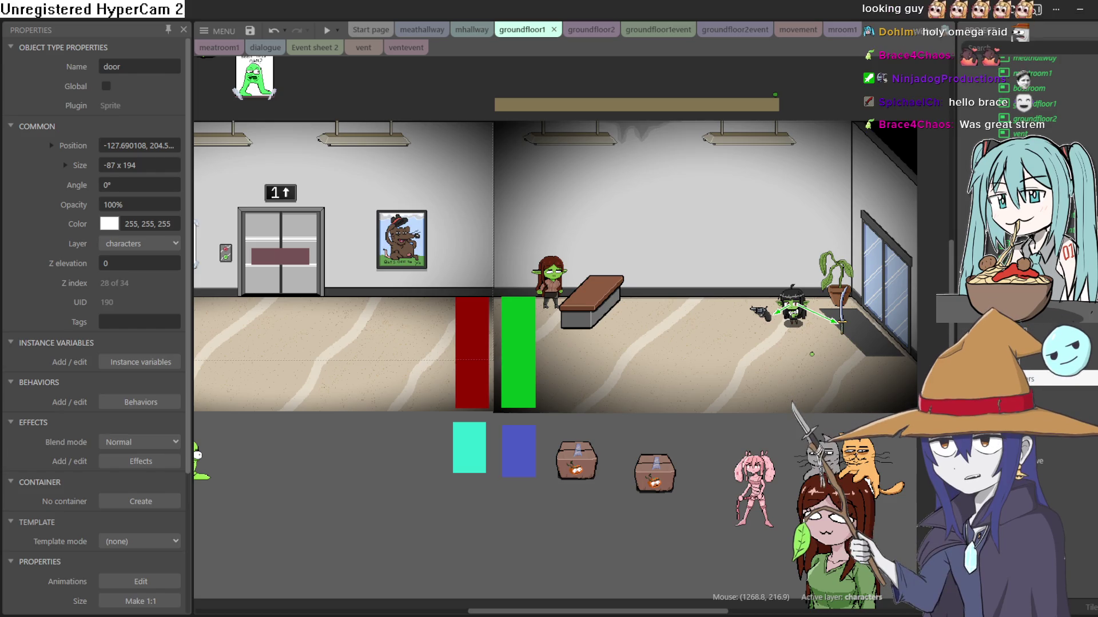
{"action": "mouse_move", "coordinate": [835, 350]}
{"action": "left_mouse_down"}
{"action": "mouse_move", "coordinate": [792, 359]}
{"action": "mouse_move", "coordinate": [804, 343]}
{"action": "mouse_move", "coordinate": [847, 343]}
{"action": "left_mouse_up"}
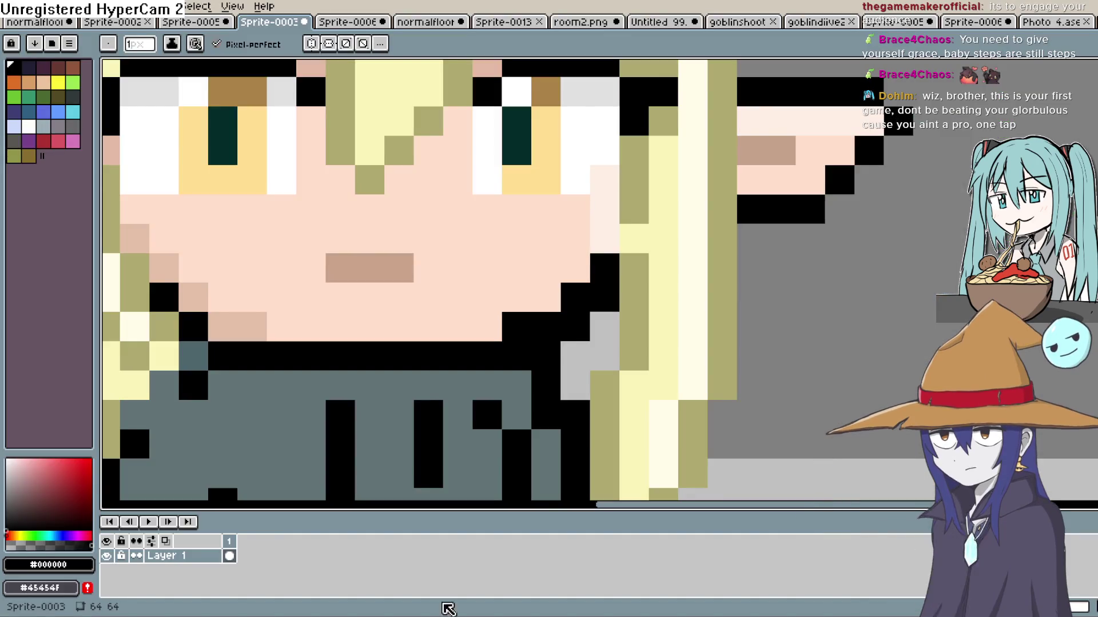
Zoom in on the elf girl's face and sample pale skin tone #FFEFE5 for the Pencil.
{"action": "scroll", "coordinate": [829, 365], "scroll_direction": "down", "scroll_amount": 3}
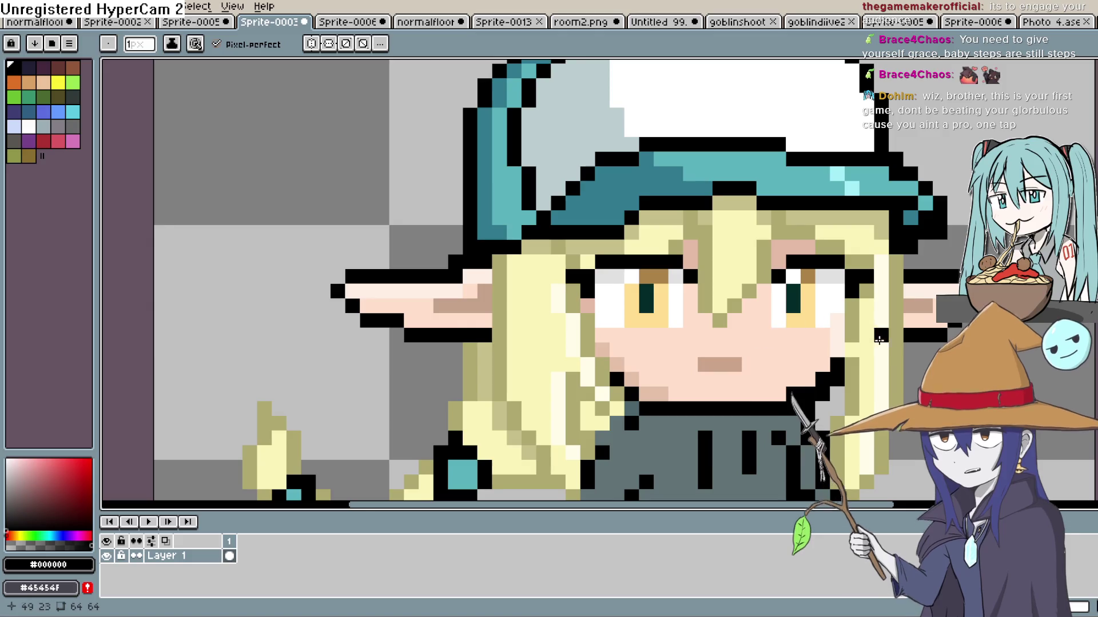
{"action": "scroll", "coordinate": [682, 399], "scroll_direction": "down", "scroll_amount": 3}
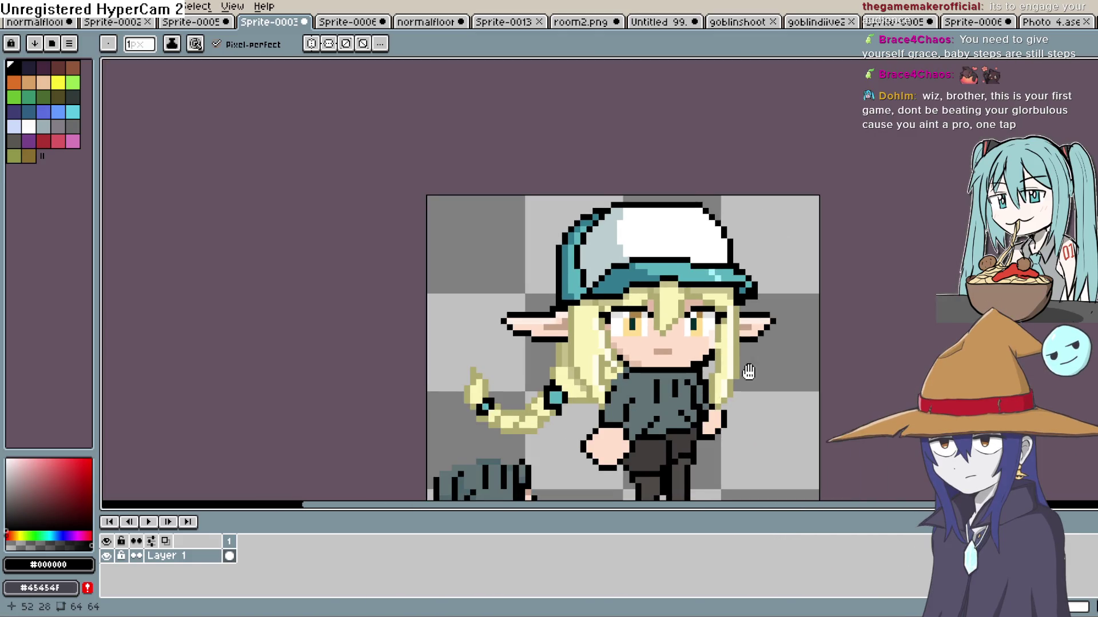
{"action": "mouse_move", "coordinate": [748, 372]}
{"action": "left_mouse_down"}
{"action": "mouse_move", "coordinate": [694, 314]}
{"action": "mouse_move", "coordinate": [685, 331]}
{"action": "left_mouse_up"}
{"action": "scroll", "coordinate": [685, 331], "scroll_direction": "down", "scroll_amount": 1}
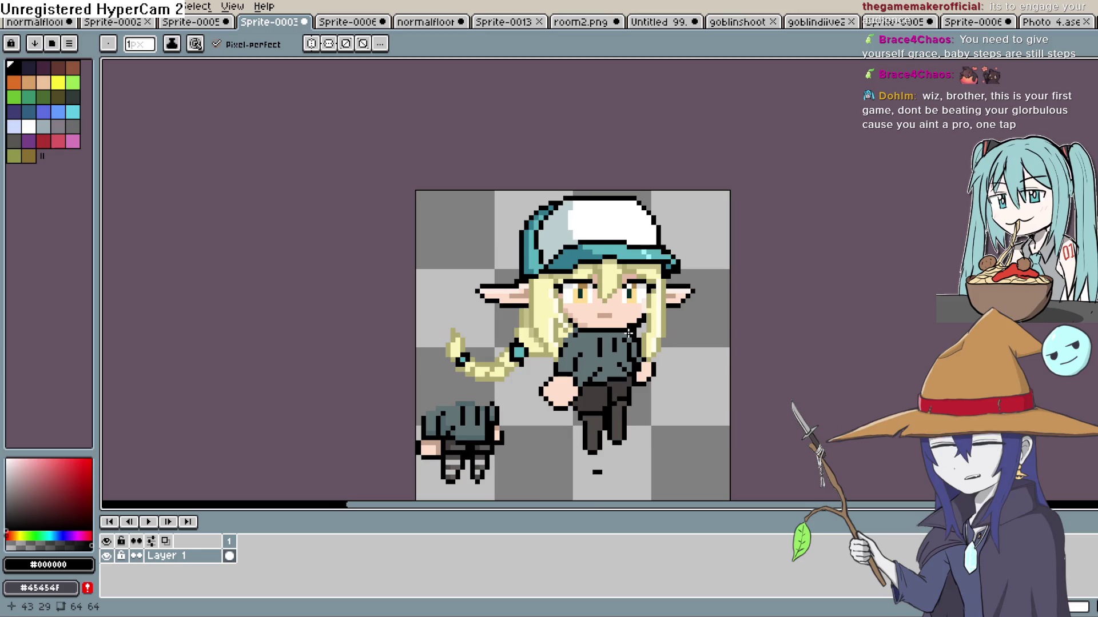
{"action": "scroll", "coordinate": [630, 325], "scroll_direction": "up", "scroll_amount": 4}
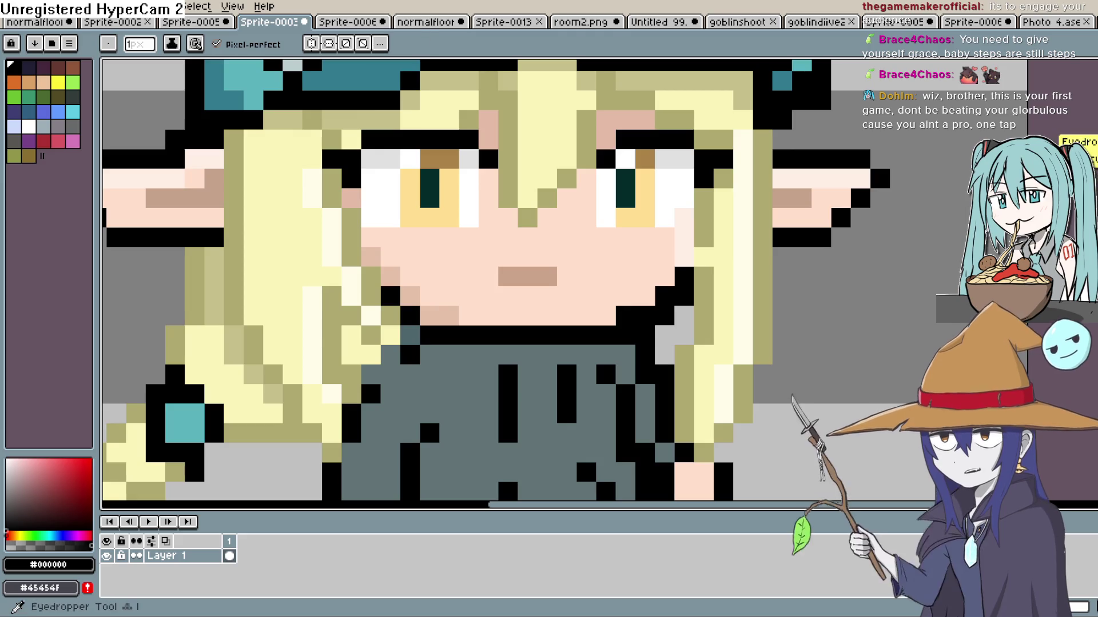
{"action": "key", "text": "i"}
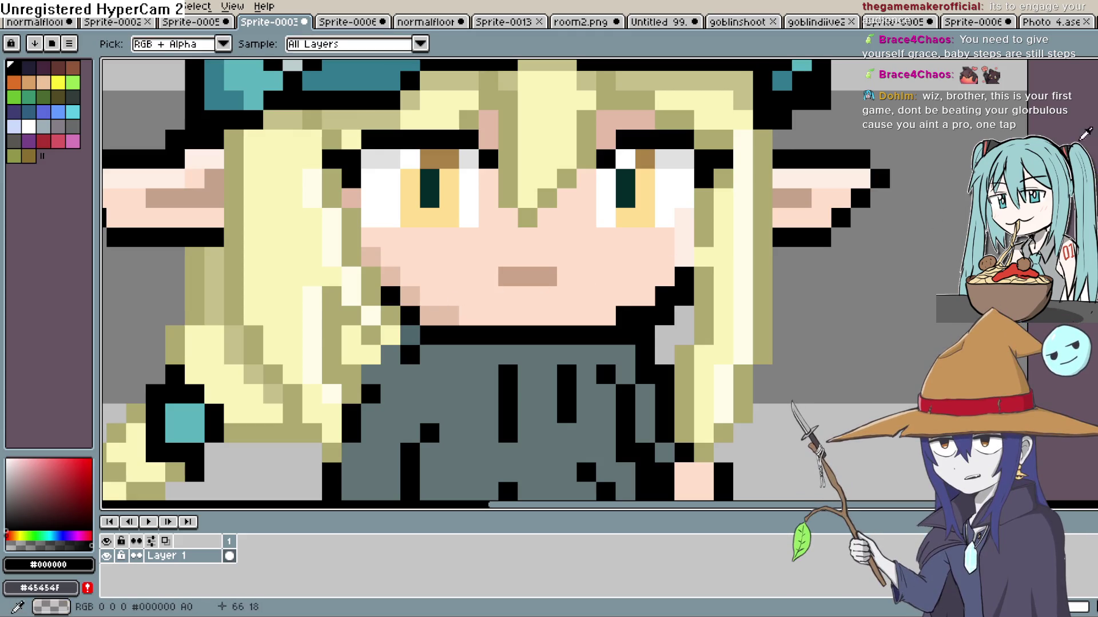
{"action": "left_click", "coordinate": [630, 272]}
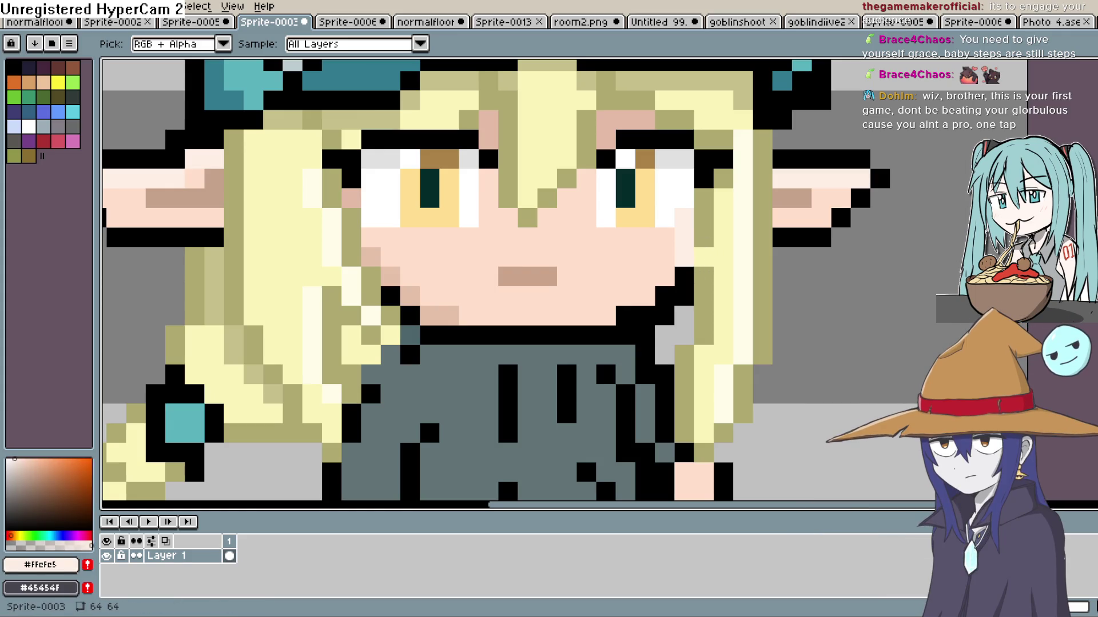
{"action": "key", "text": "b"}
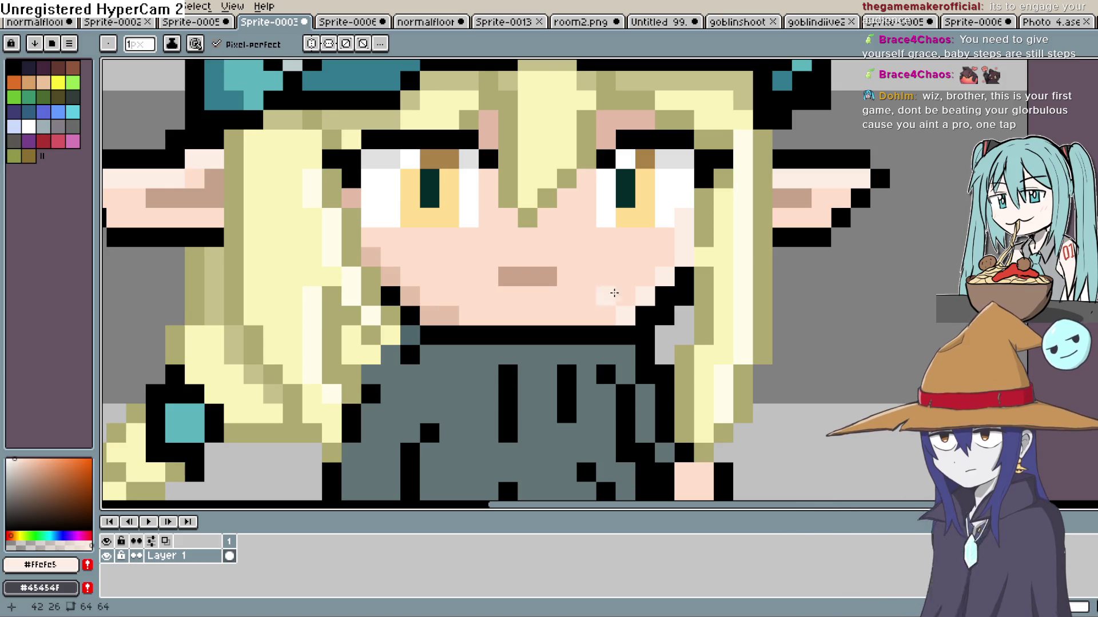
{"action": "scroll", "coordinate": [617, 289], "scroll_direction": "down", "scroll_amount": 4}
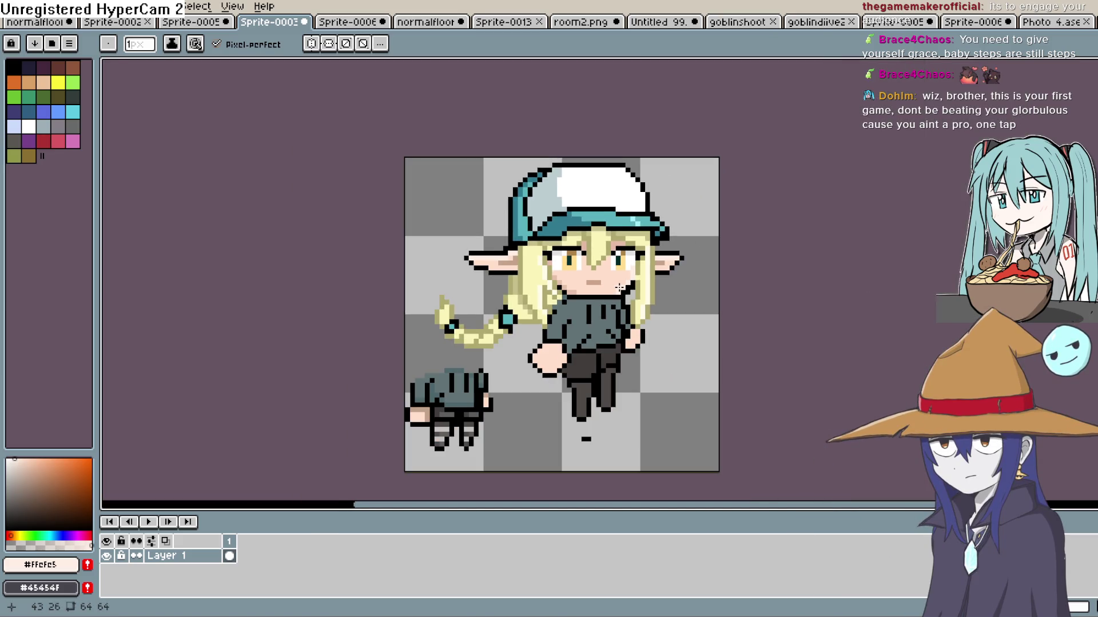
{"action": "scroll", "coordinate": [619, 288], "scroll_direction": "up", "scroll_amount": 3}
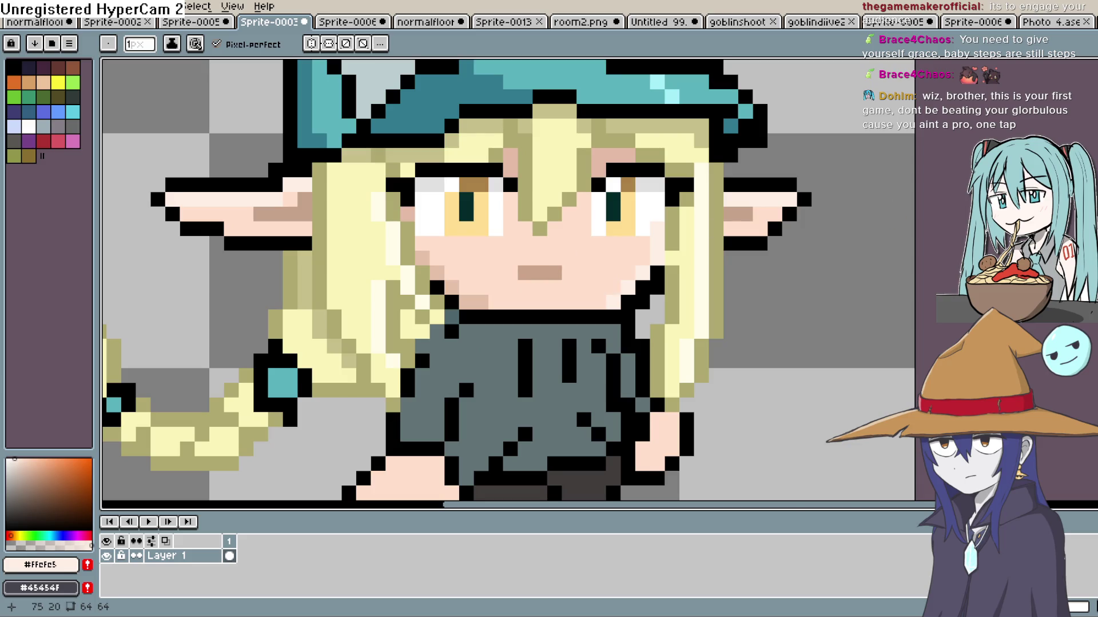
Sample the face skin colour and paint over the mouth's right part, then undo it.
{"action": "key", "text": "i"}
{"action": "left_click", "coordinate": [578, 269]}
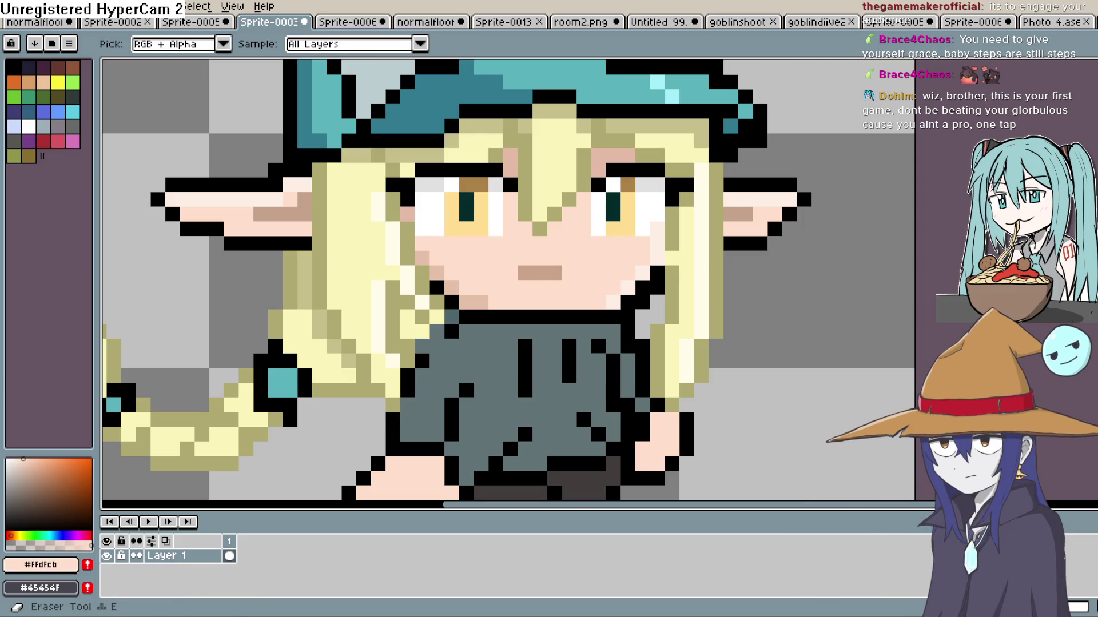
{"action": "key", "text": "b"}
{"action": "left_click_drag", "start_coordinate": [556, 271], "coordinate": [542, 267]}
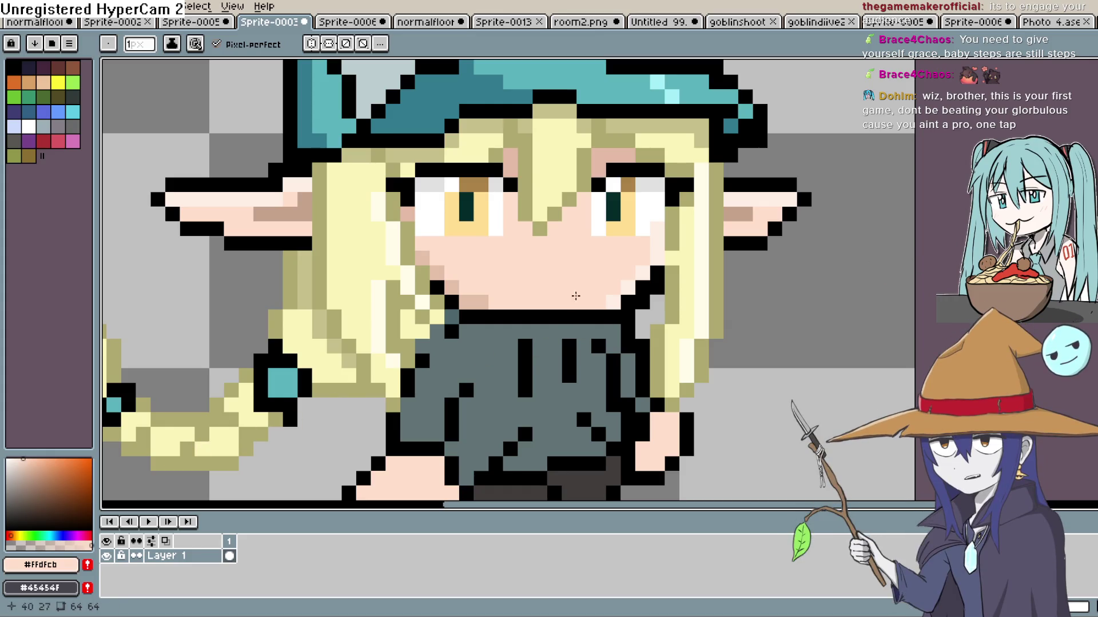
{"action": "key", "text": "ctrl+z"}
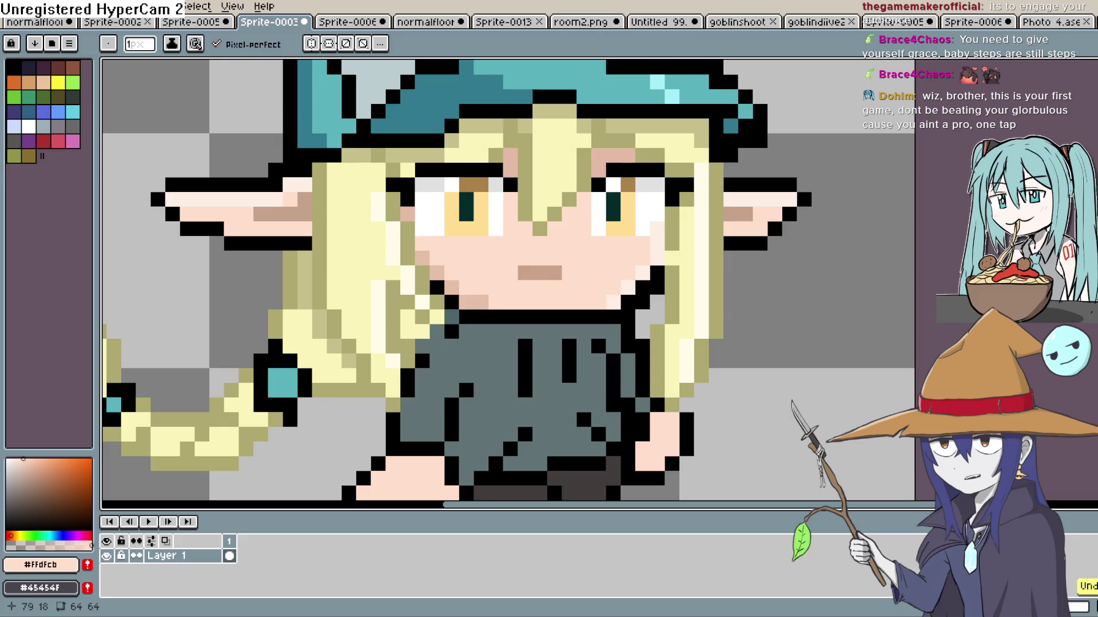
Sample the tan mouth colour and add tan pixels below the mouth and its right end.
{"action": "key", "text": "i"}
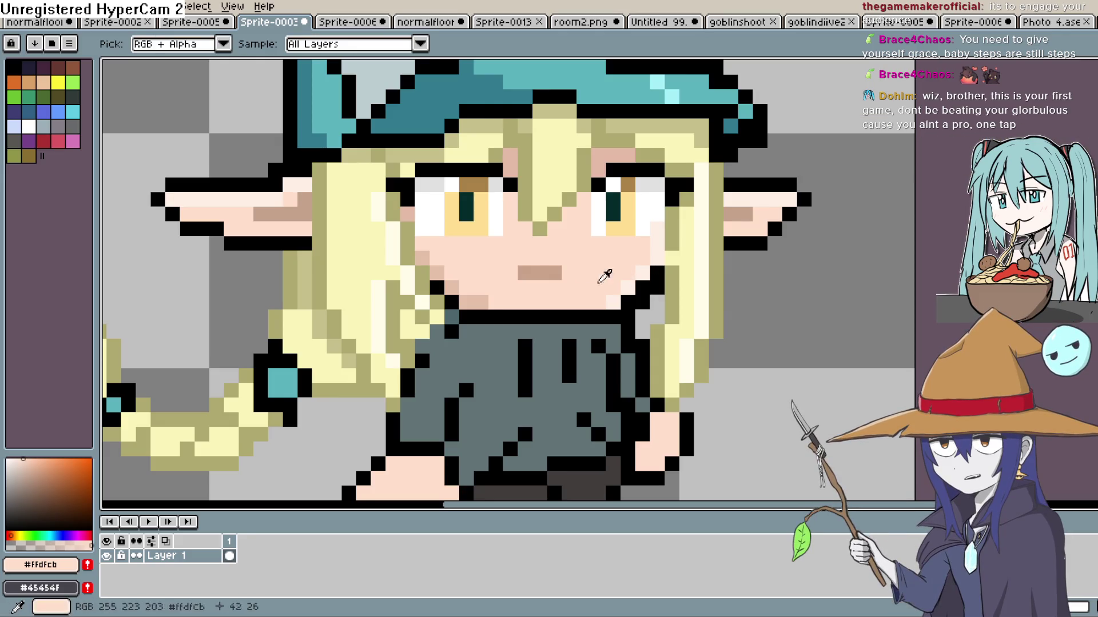
{"action": "left_click", "coordinate": [539, 273]}
{"action": "key", "text": "b"}
{"action": "left_click", "coordinate": [523, 282]}
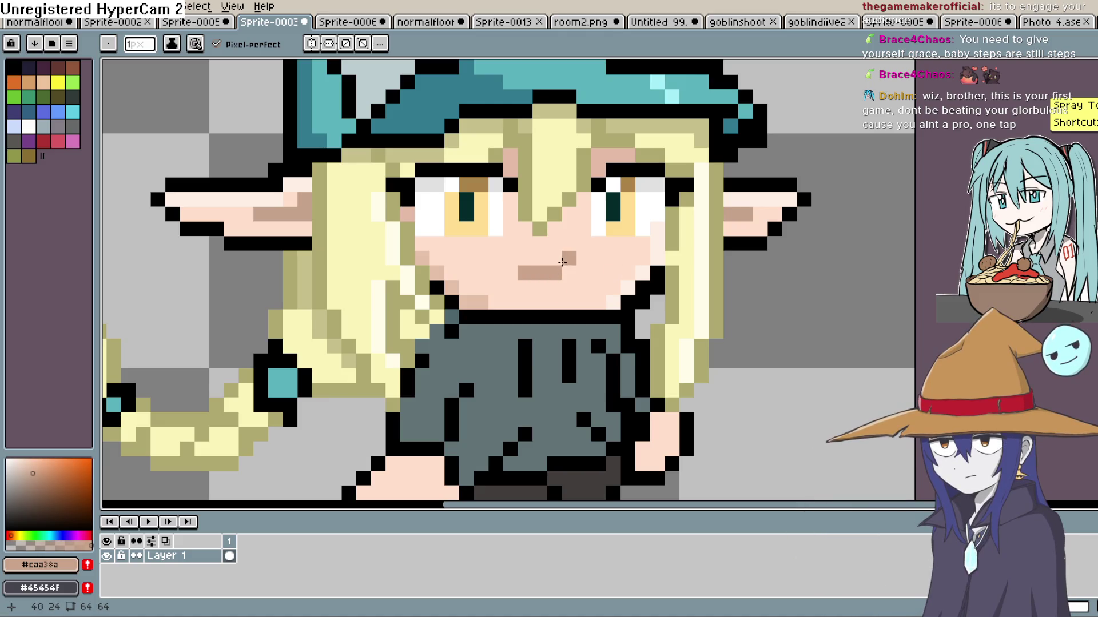
{"action": "left_click", "coordinate": [568, 287]}
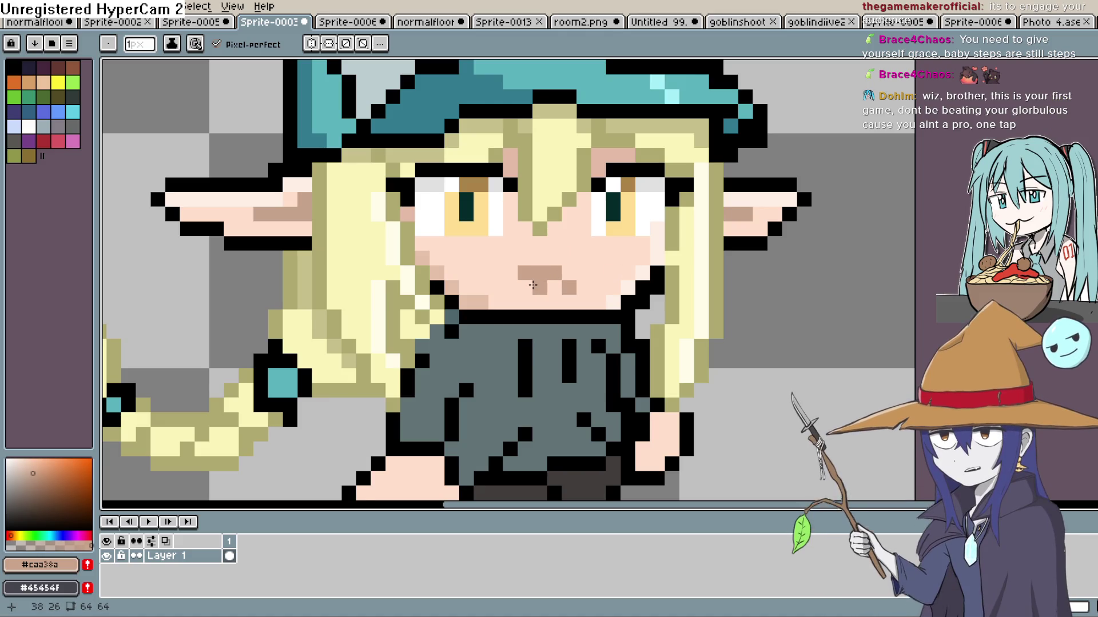
{"action": "left_click", "coordinate": [510, 287]}
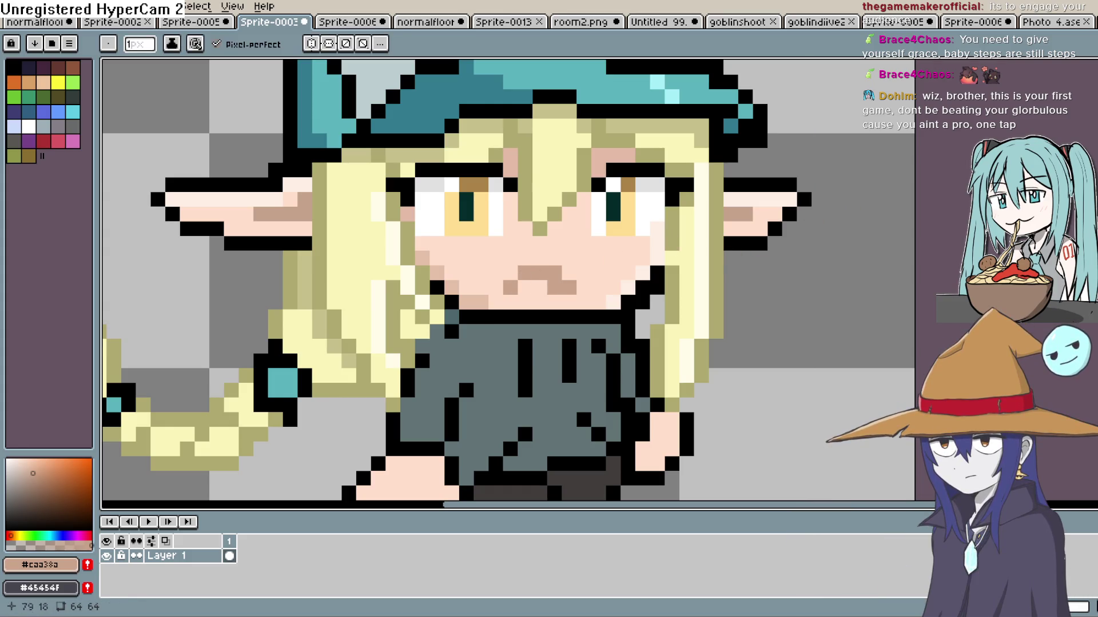
{"action": "key", "text": "ctrl+z"}
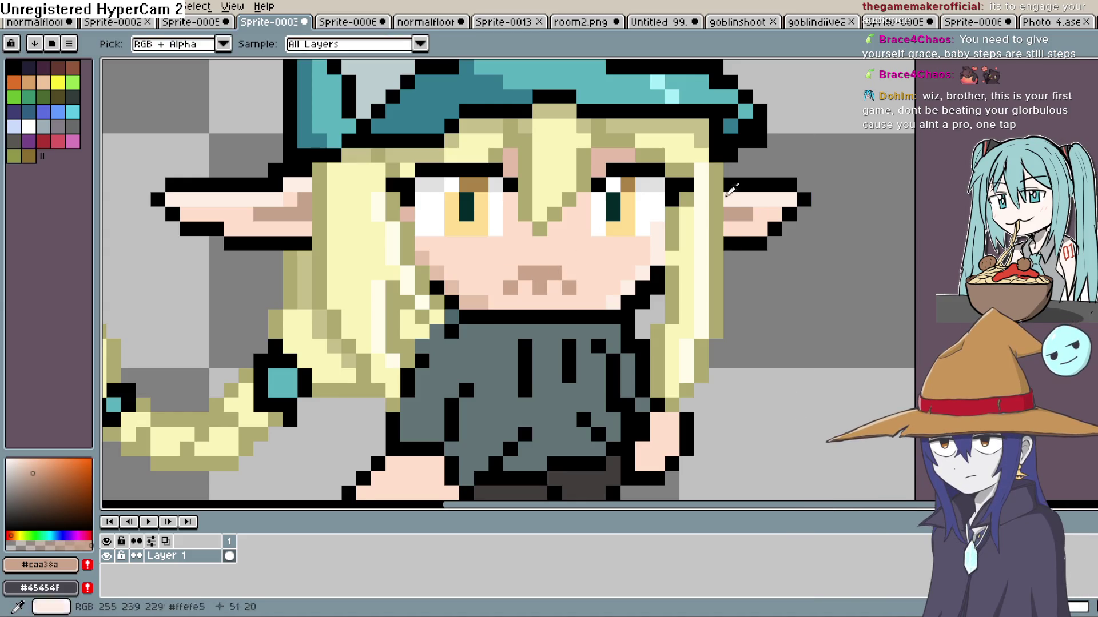
Paint skin colour over mouth pixels to reshape it into a small pointed caret.
{"action": "left_click", "coordinate": [515, 253], "text": "alt"}
{"action": "left_click_drag", "start_coordinate": [540, 272], "coordinate": [503, 292]}
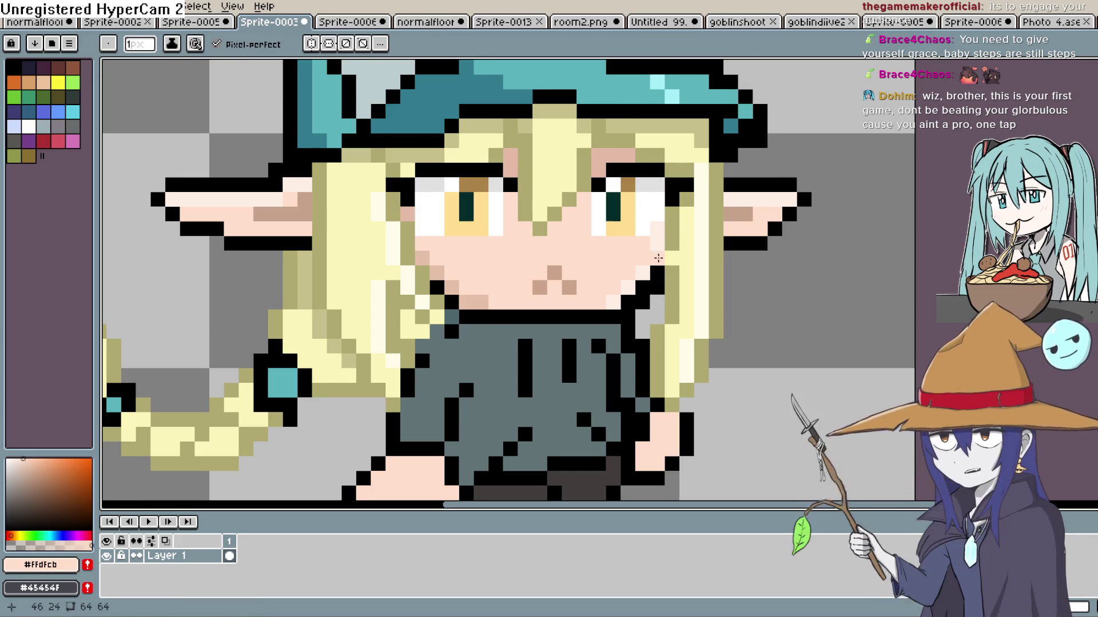
{"action": "scroll", "coordinate": [517, 291], "scroll_direction": "down", "scroll_amount": 2}
{"action": "scroll", "coordinate": [631, 259], "scroll_direction": "up", "scroll_amount": 3}
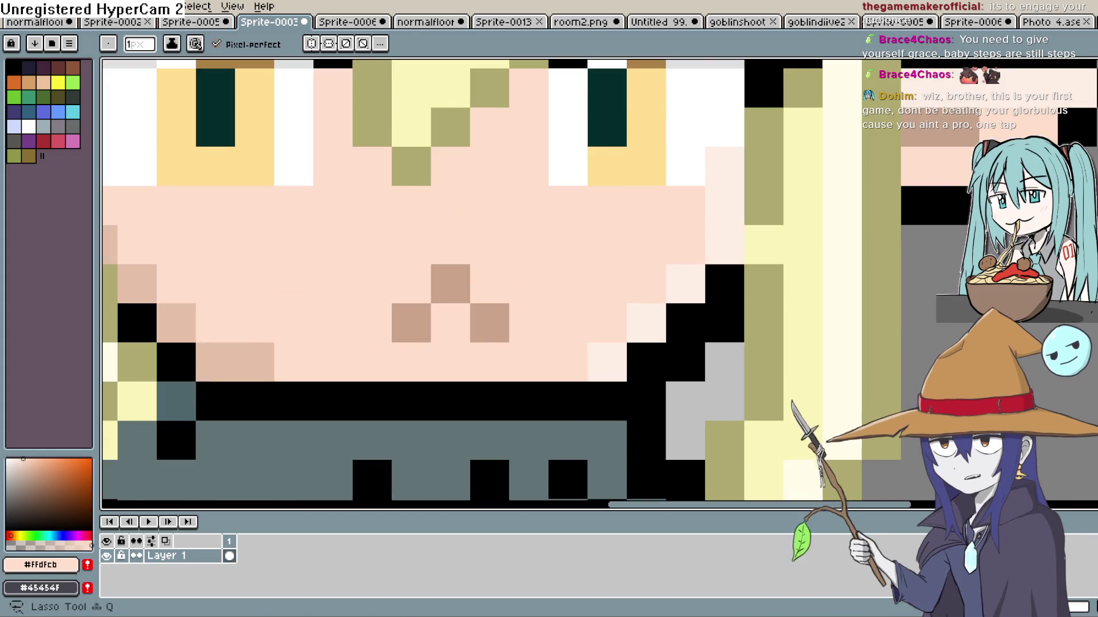
Select the 5x4 mouth block, try dragging it and filling the gap, then undo both.
{"action": "key", "text": "m"}
{"action": "mouse_move", "coordinate": [517, 278]}
{"action": "left_mouse_down"}
{"action": "mouse_move", "coordinate": [520, 238]}
{"action": "mouse_move", "coordinate": [400, 289]}
{"action": "mouse_move", "coordinate": [351, 380]}
{"action": "left_mouse_up"}
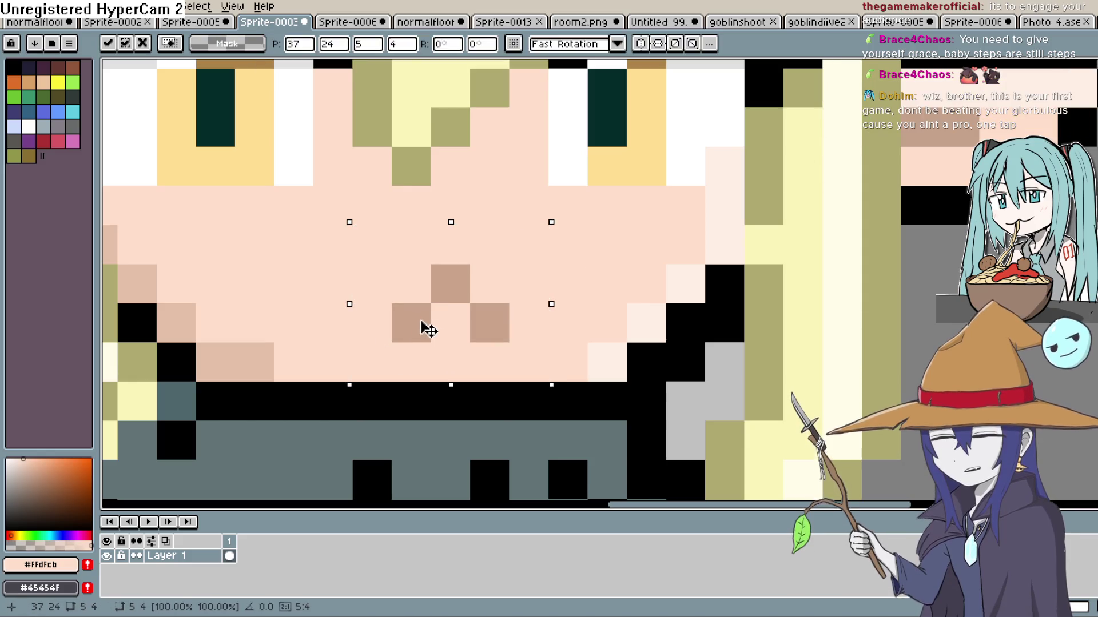
{"action": "left_click_drag", "start_coordinate": [397, 321], "coordinate": [372, 307]}
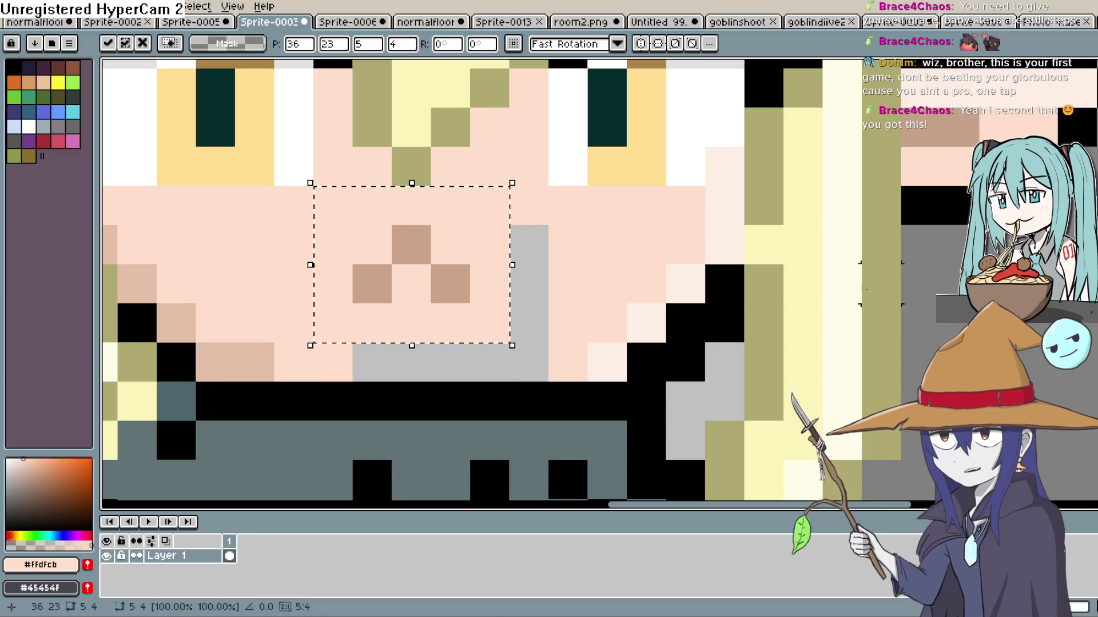
{"action": "key", "text": "ctrl+d"}
{"action": "key", "text": "g"}
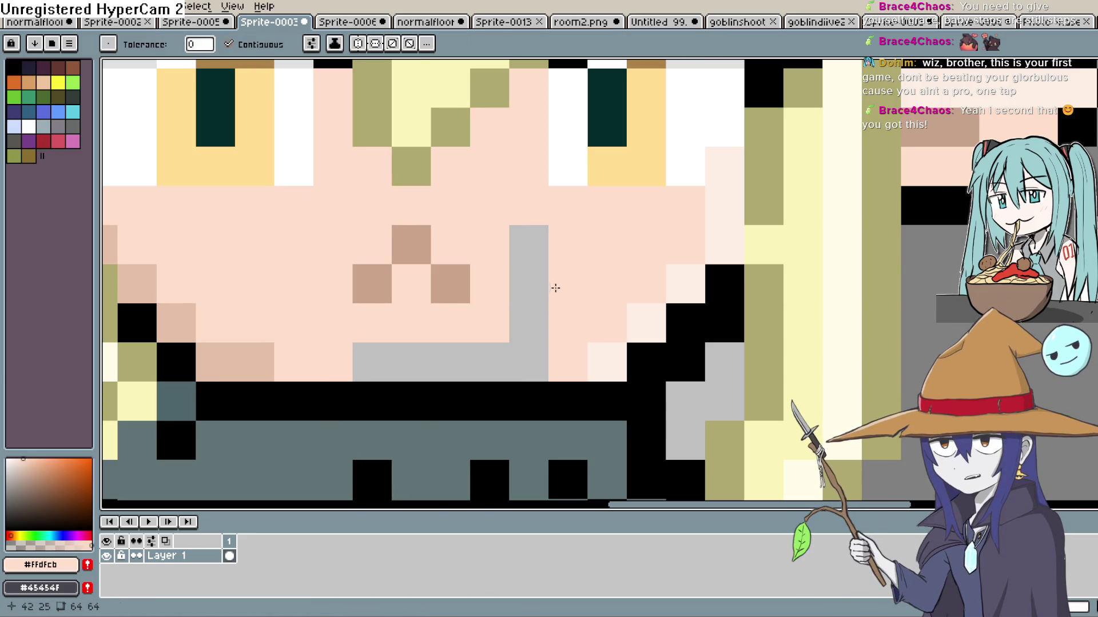
{"action": "left_click", "coordinate": [529, 297]}
{"action": "scroll", "coordinate": [530, 284], "scroll_direction": "down", "scroll_amount": 7}
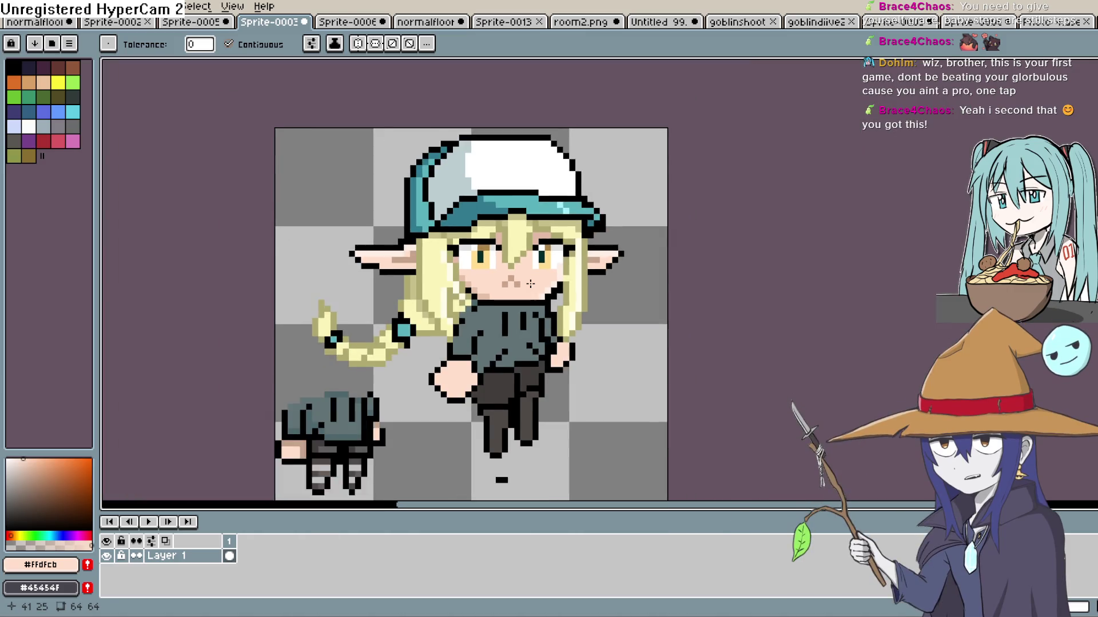
{"action": "scroll", "coordinate": [531, 284], "scroll_direction": "up", "scroll_amount": 4}
{"action": "key", "text": "ctrl+z"}
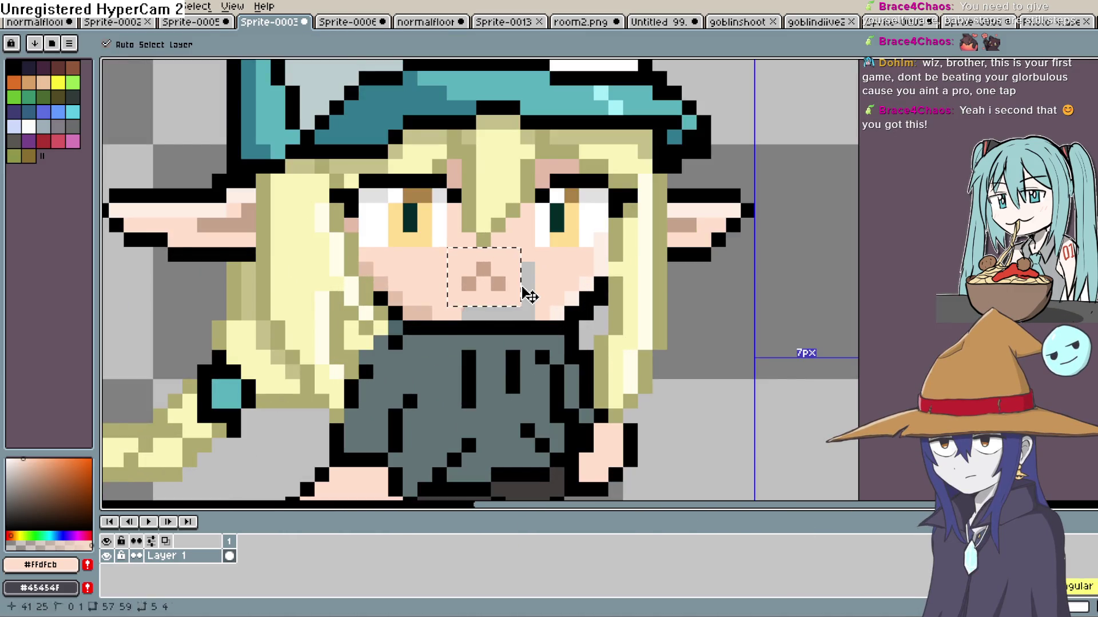
{"action": "key", "text": "ctrl+z"}
{"action": "key", "text": "ctrl+z"}
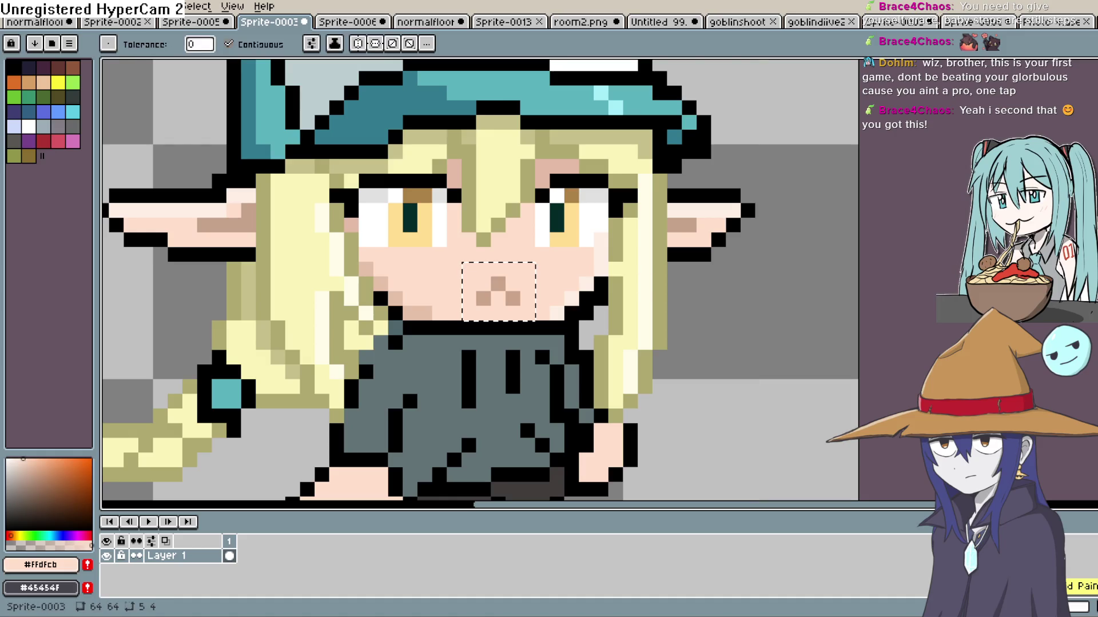
Nudge the selected mouth one pixel left, commit the move and deselect.
{"action": "key", "text": "ctrl"}
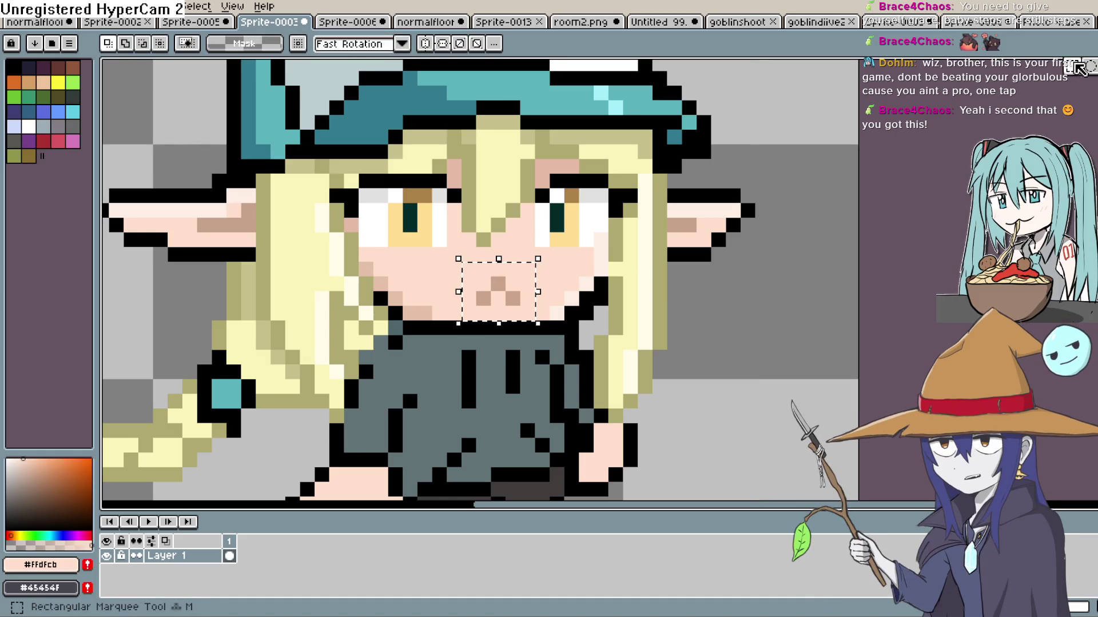
{"action": "key", "text": "Left"}
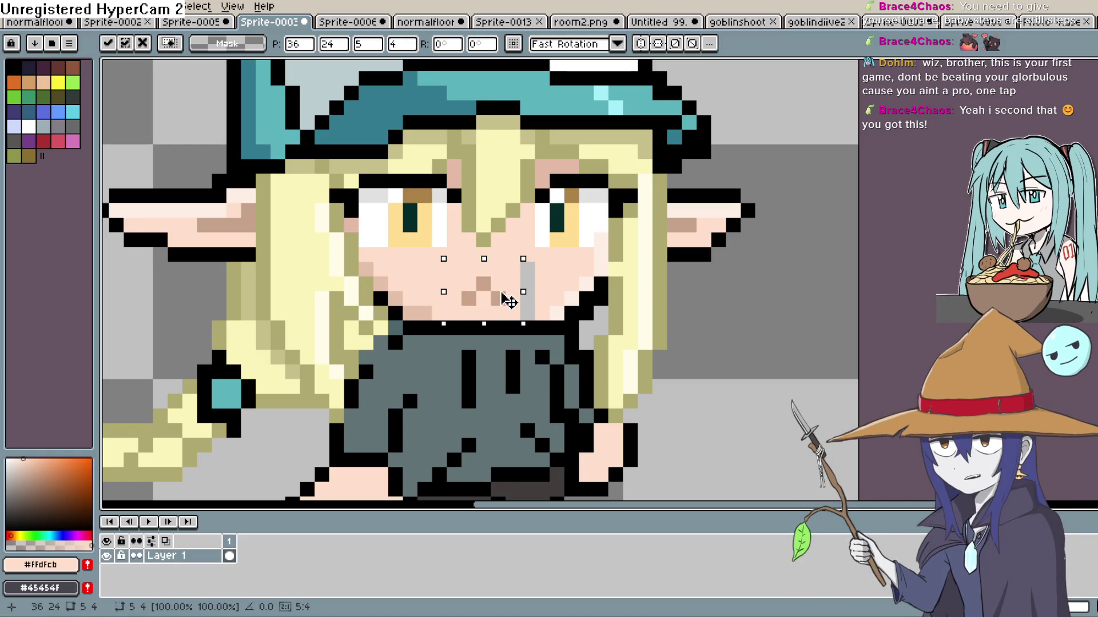
{"action": "key", "text": "Return"}
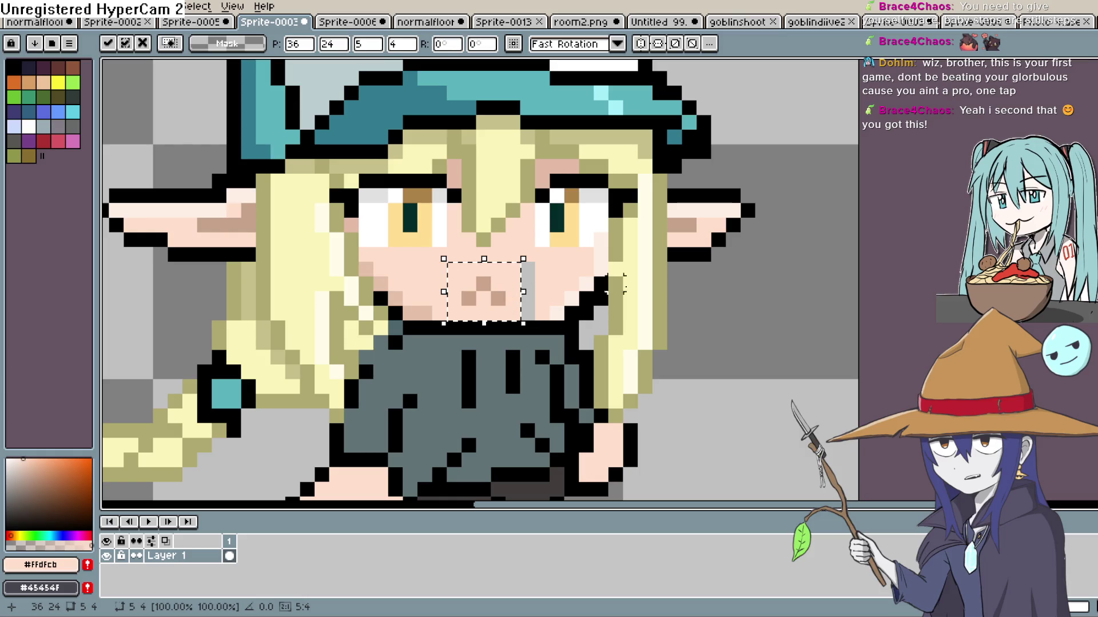
{"action": "key", "text": "ctrl+d"}
{"action": "key", "text": "i"}
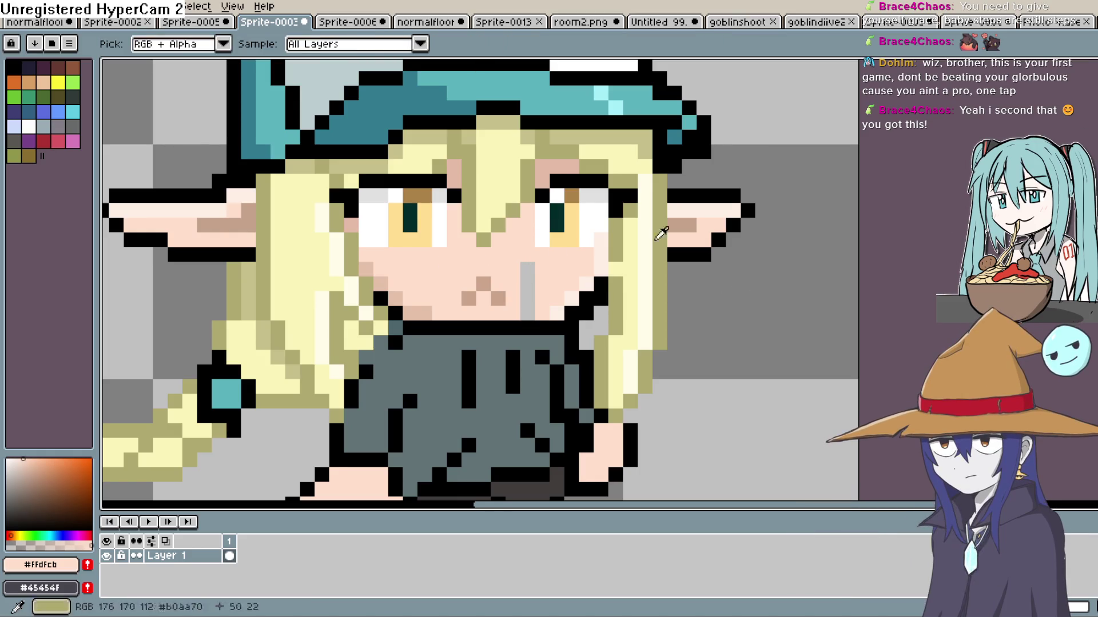
{"action": "key", "text": "w"}
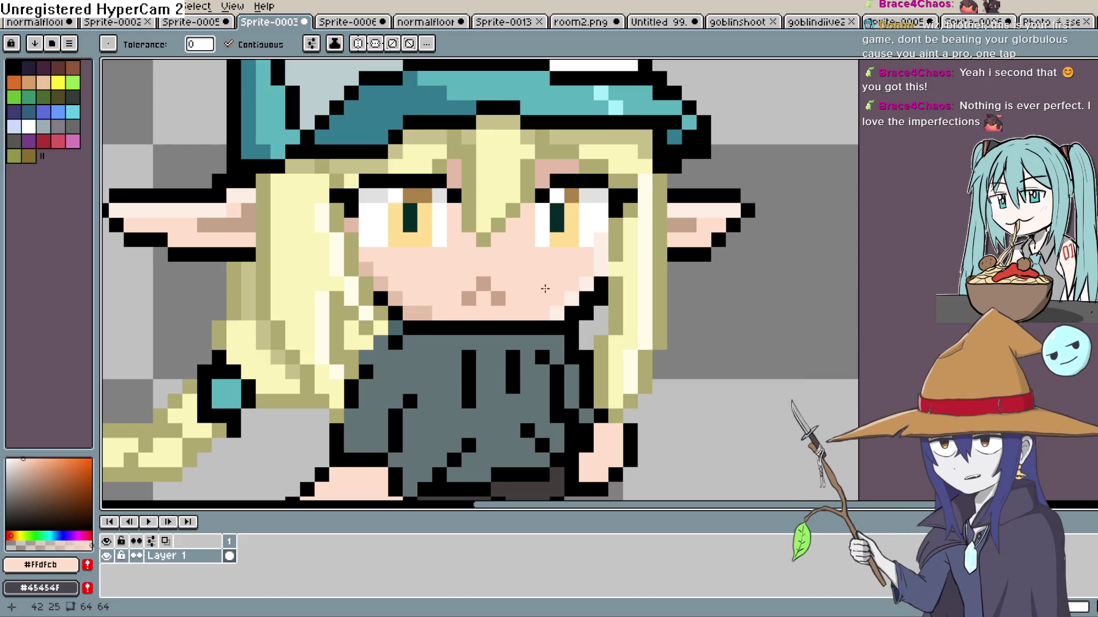
Lasso the mouth, lift it one pixel and commit the move.
{"action": "scroll", "coordinate": [546, 286], "scroll_direction": "down", "scroll_amount": 4}
{"action": "scroll", "coordinate": [548, 281], "scroll_direction": "up", "scroll_amount": 4}
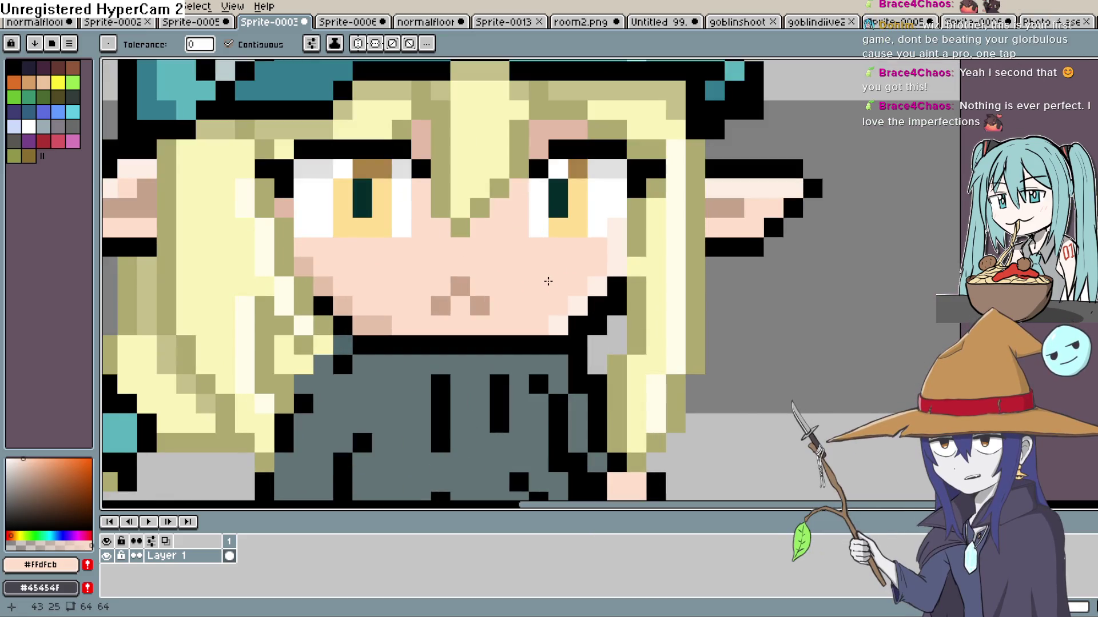
{"action": "key", "text": "shift+q"}
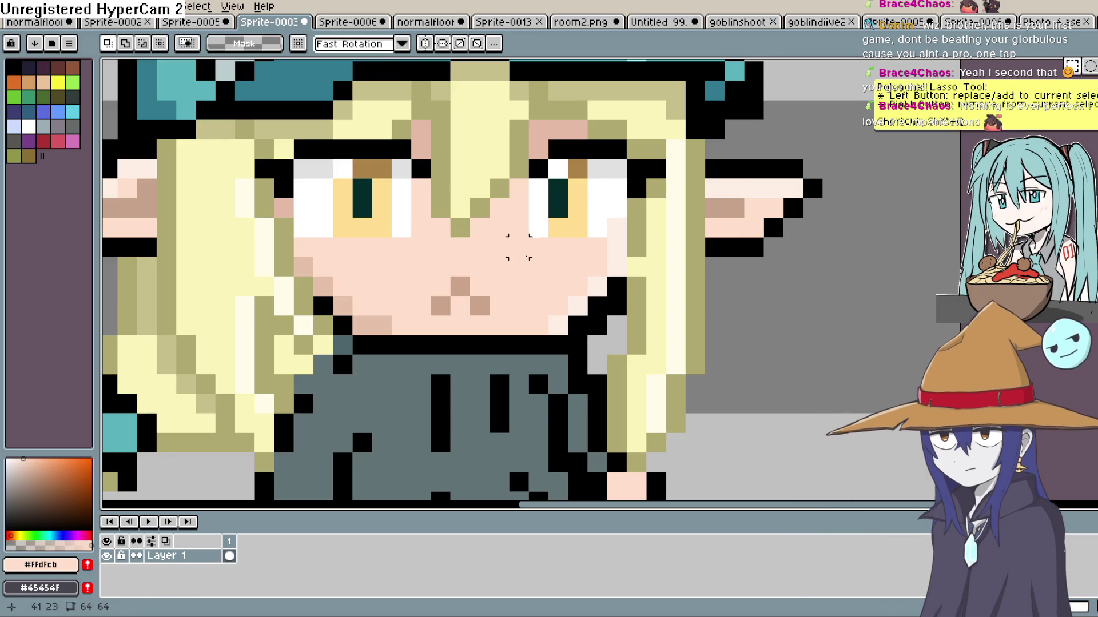
{"action": "mouse_move", "coordinate": [519, 246]}
{"action": "left_mouse_down"}
{"action": "mouse_move", "coordinate": [411, 320]}
{"action": "mouse_move", "coordinate": [451, 307]}
{"action": "left_mouse_up"}
{"action": "key", "text": "Return"}
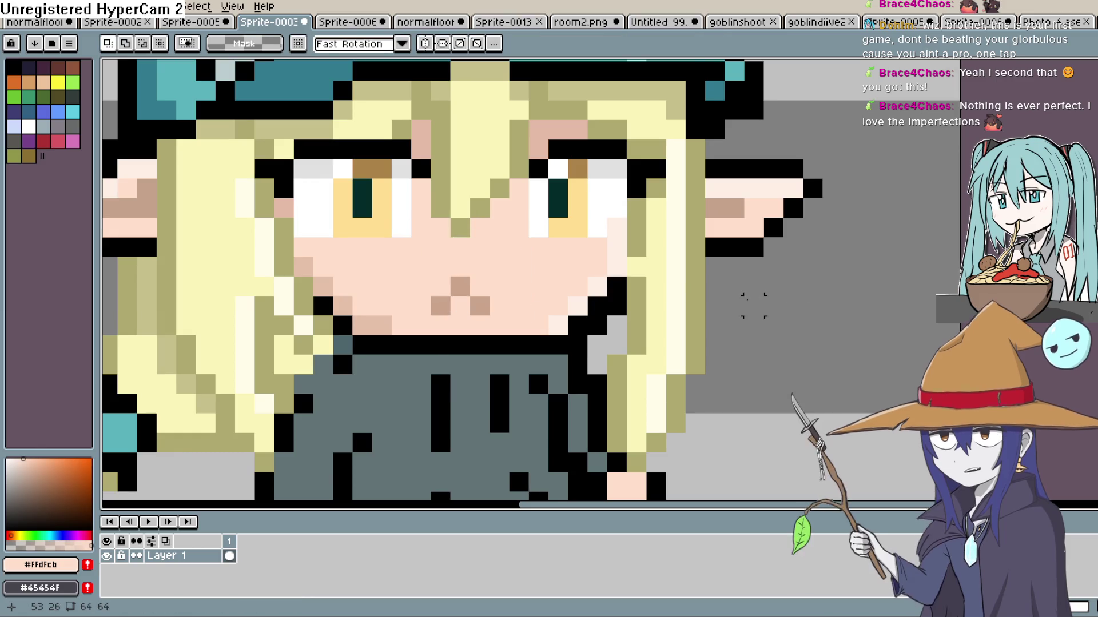
Pan back to the face and sample darker tan #E5C0A9 from the chin.
{"action": "scroll", "coordinate": [749, 307], "scroll_direction": "down", "scroll_amount": 4}
{"action": "scroll", "coordinate": [748, 292], "scroll_direction": "down", "scroll_amount": 3}
{"action": "scroll", "coordinate": [708, 283], "scroll_direction": "up", "scroll_amount": 3}
{"action": "scroll", "coordinate": [707, 280], "scroll_direction": "up", "scroll_amount": 2}
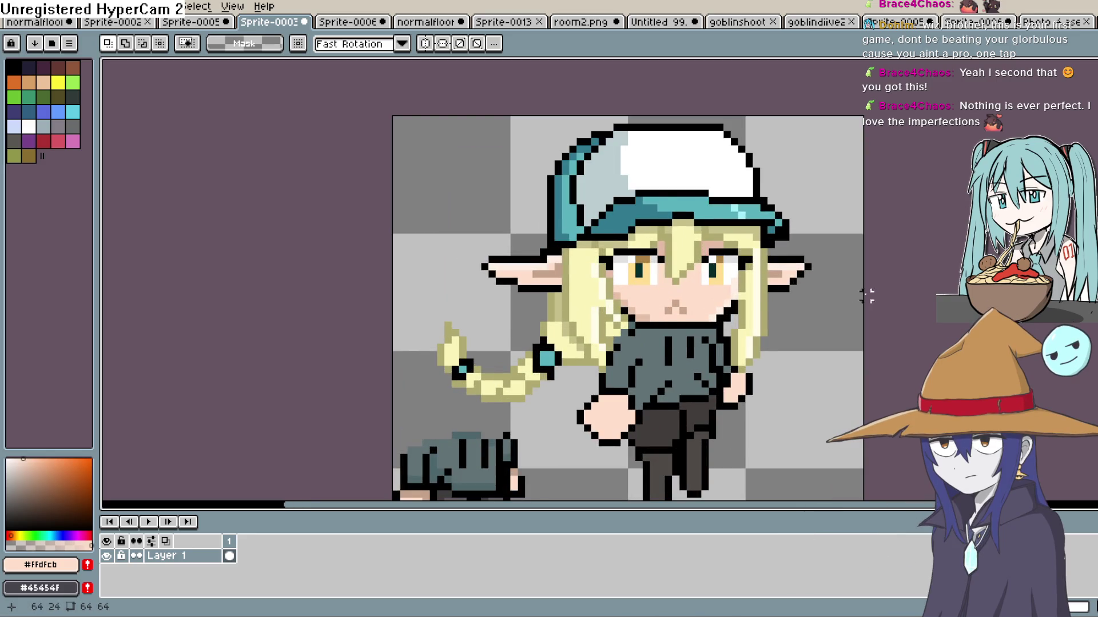
{"action": "mouse_move", "coordinate": [873, 288]}
{"action": "left_mouse_down"}
{"action": "mouse_move", "coordinate": [744, 205]}
{"action": "mouse_move", "coordinate": [733, 257]}
{"action": "left_mouse_up"}
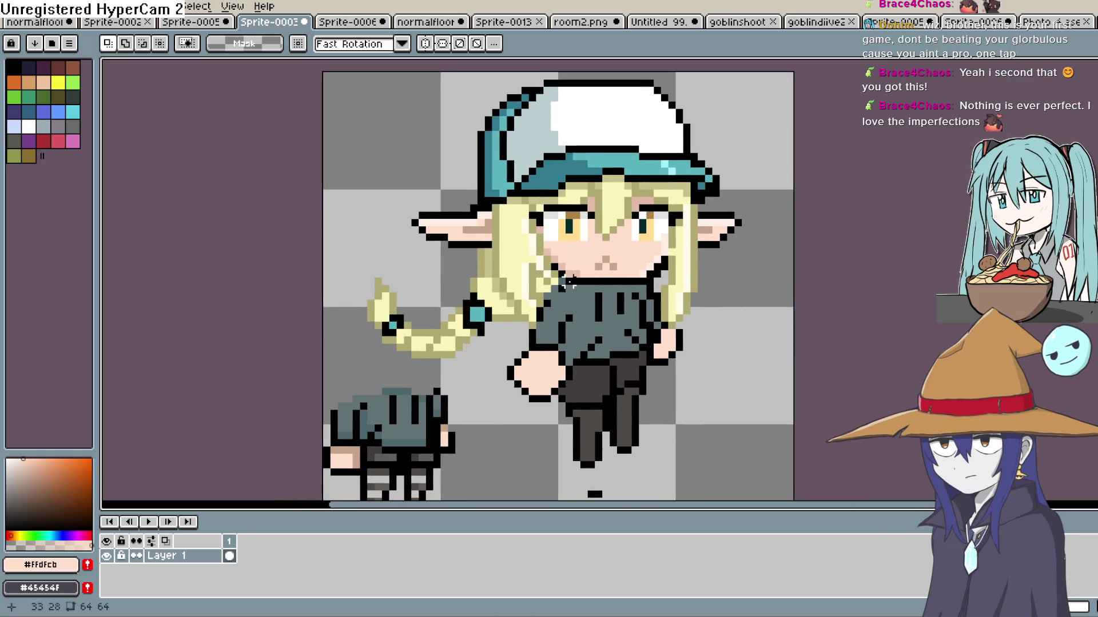
{"action": "scroll", "coordinate": [568, 280], "scroll_direction": "up", "scroll_amount": 2}
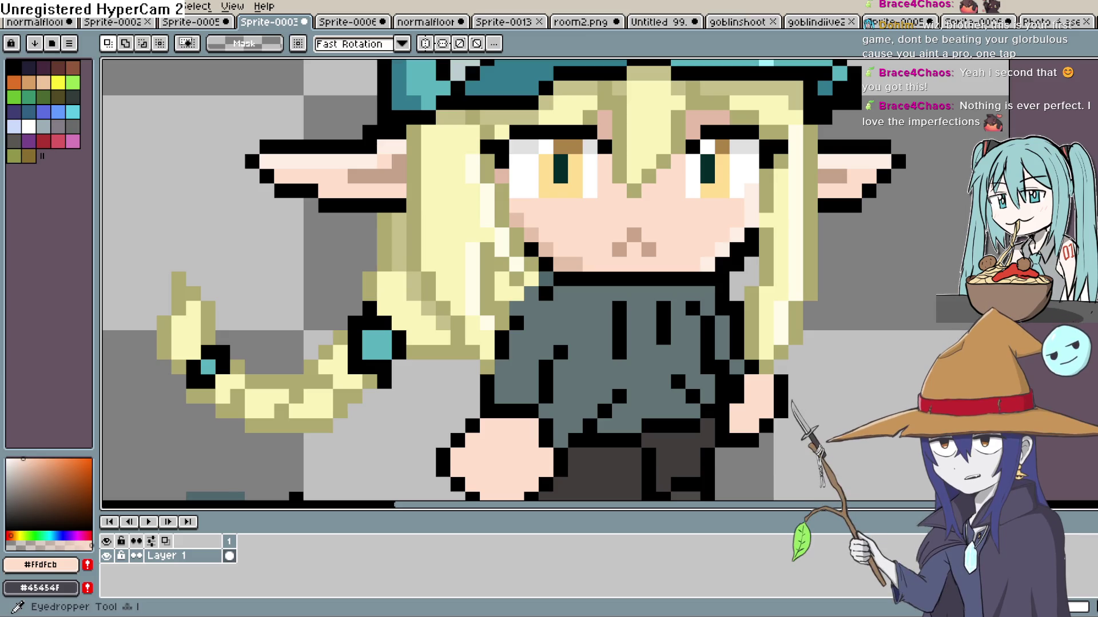
{"action": "key", "text": "i"}
{"action": "left_click", "coordinate": [570, 262]}
Repaint the chin and jaw edge pixels in skin tone and the teal neck pixel black.
{"action": "key", "text": "b"}
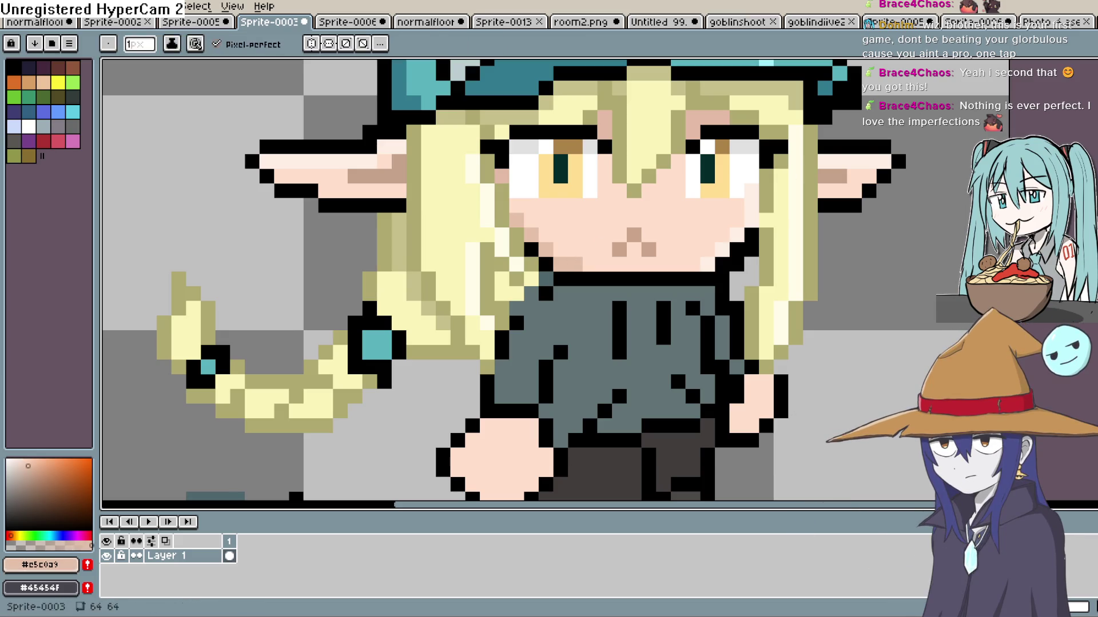
{"action": "left_click", "coordinate": [547, 264]}
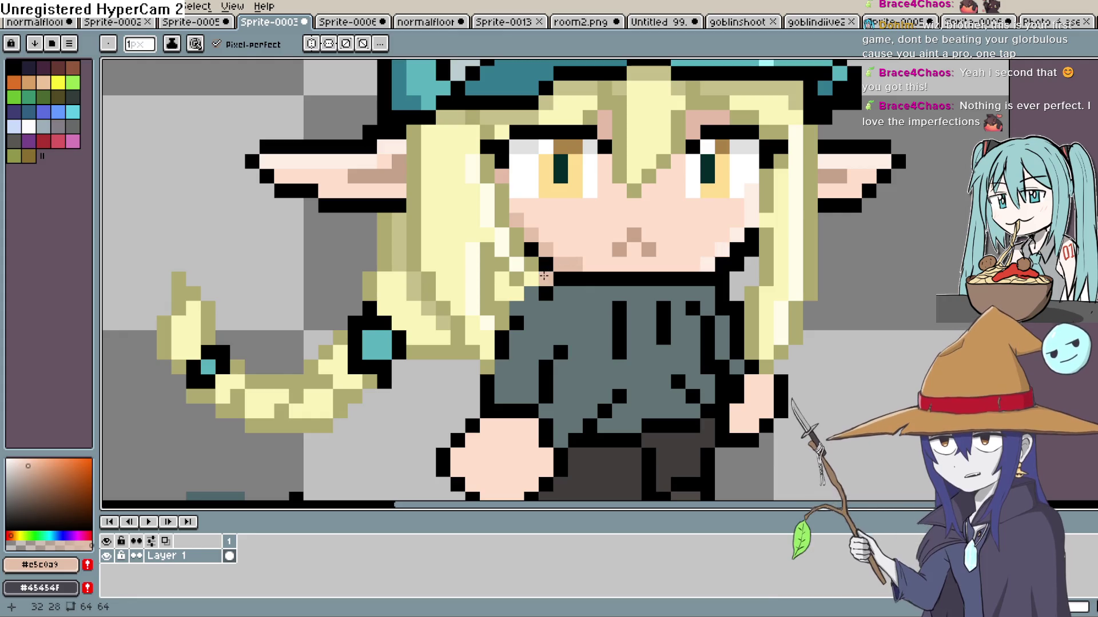
{"action": "left_click", "coordinate": [532, 253]}
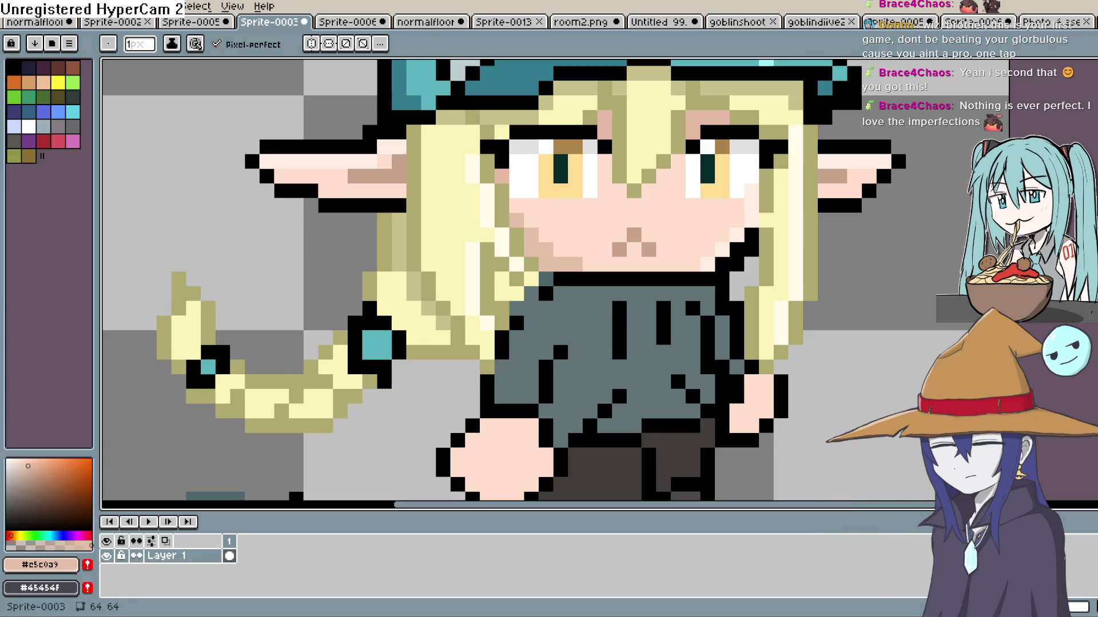
{"action": "key", "text": "i"}
{"action": "left_click", "coordinate": [846, 469]}
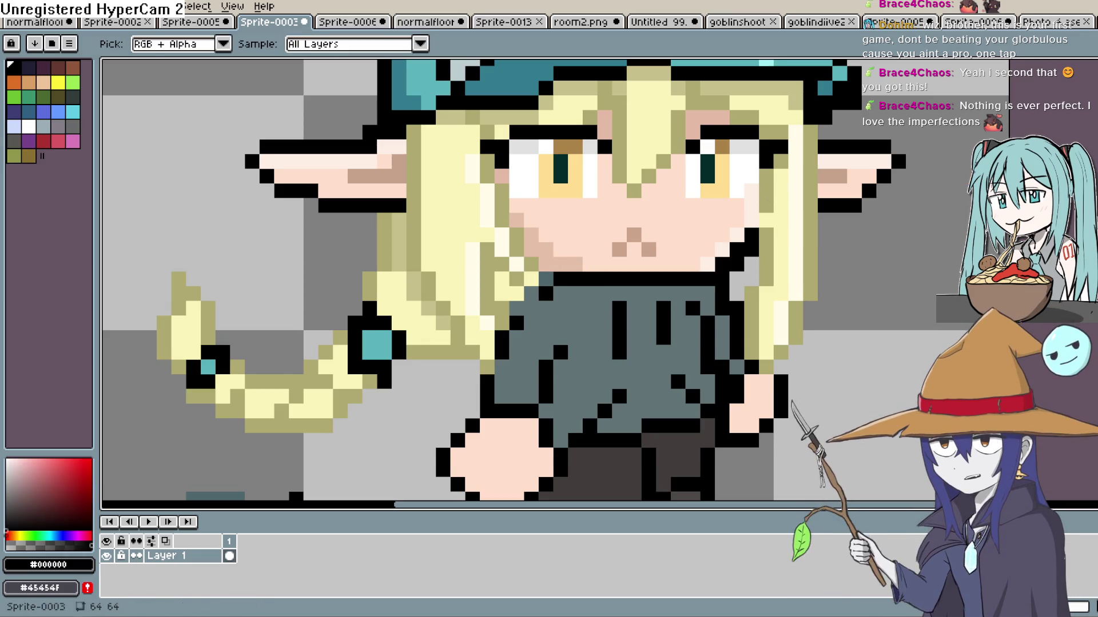
{"action": "key", "text": "b"}
{"action": "left_click", "coordinate": [546, 279]}
{"action": "scroll", "coordinate": [649, 250], "scroll_direction": "down", "scroll_amount": 1}
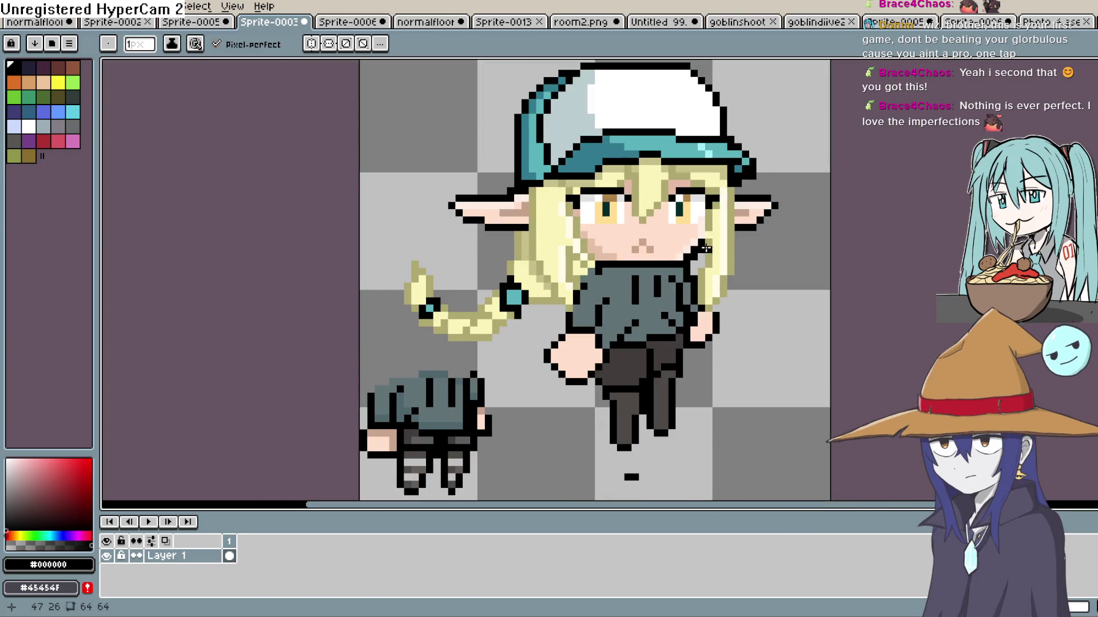
{"action": "scroll", "coordinate": [634, 258], "scroll_direction": "up", "scroll_amount": 2}
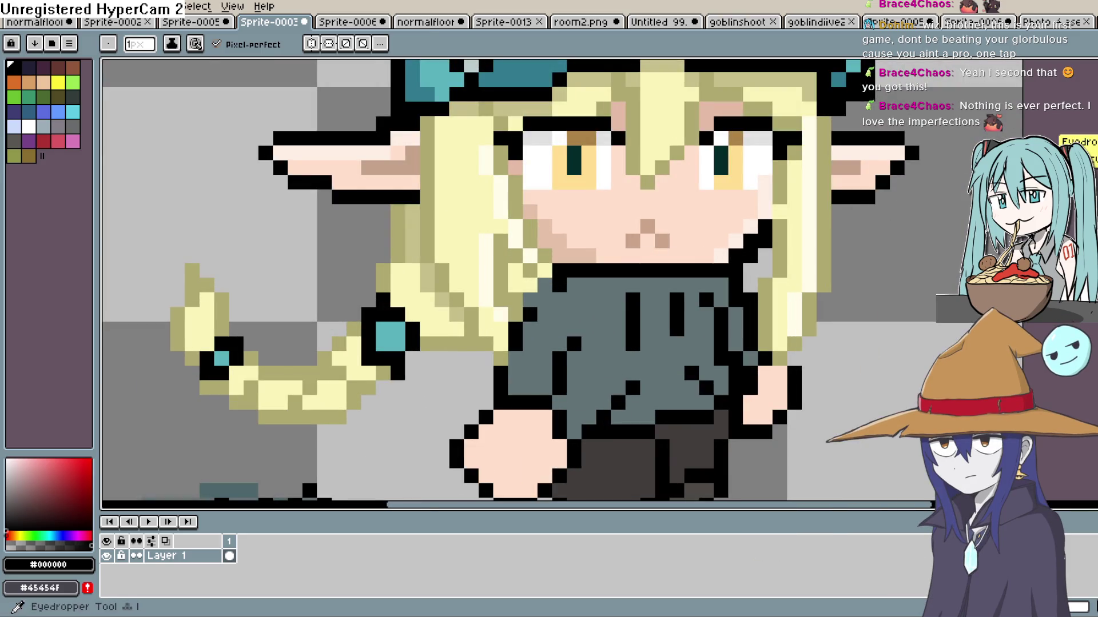
Sample light skin #FFDFCB and repaint black neckline pixels, undoing the last stroke.
{"action": "left_click", "coordinate": [651, 250], "text": "alt"}
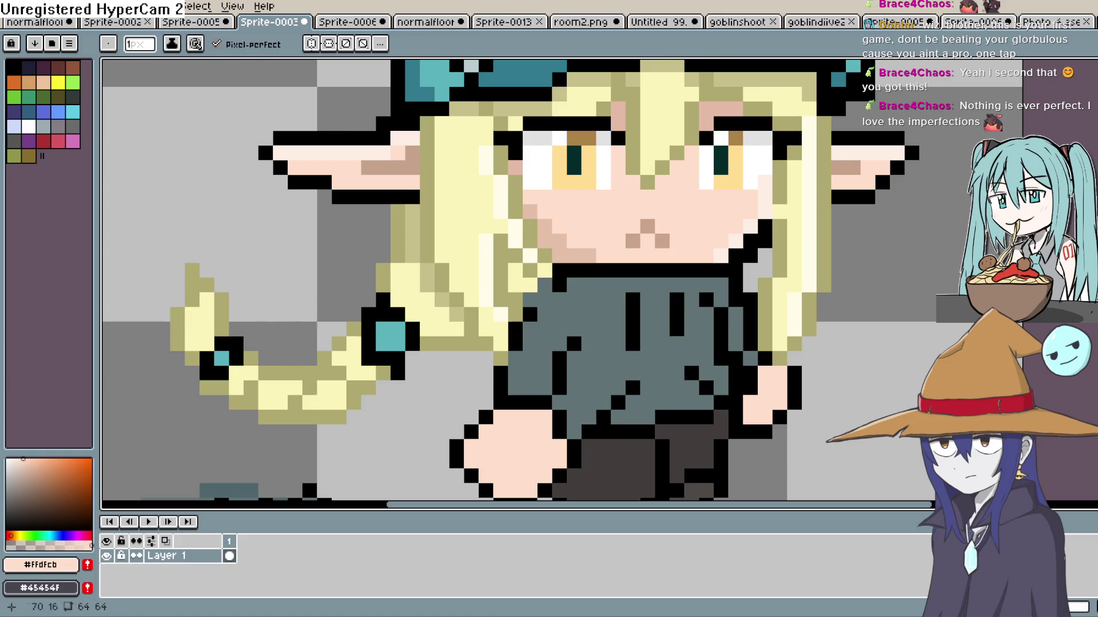
{"action": "left_click", "coordinate": [633, 273]}
{"action": "left_click_drag", "start_coordinate": [647, 270], "coordinate": [662, 271]}
{"action": "key", "text": "ctrl+z"}
{"action": "key", "text": "ctrl+z"}
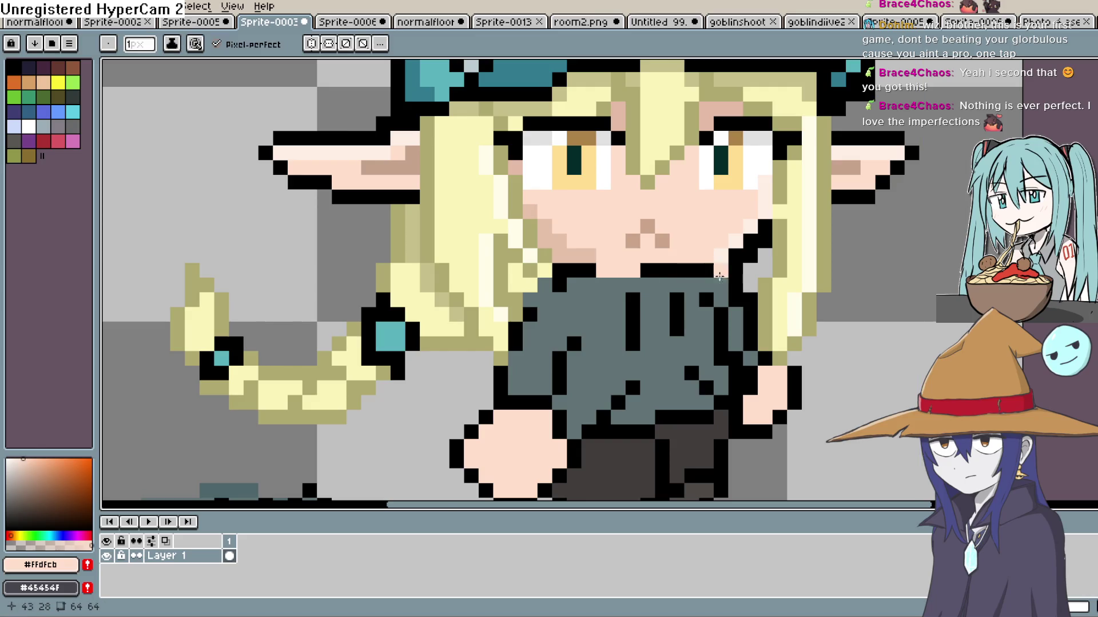
{"action": "scroll", "coordinate": [746, 250], "scroll_direction": "down", "scroll_amount": 3}
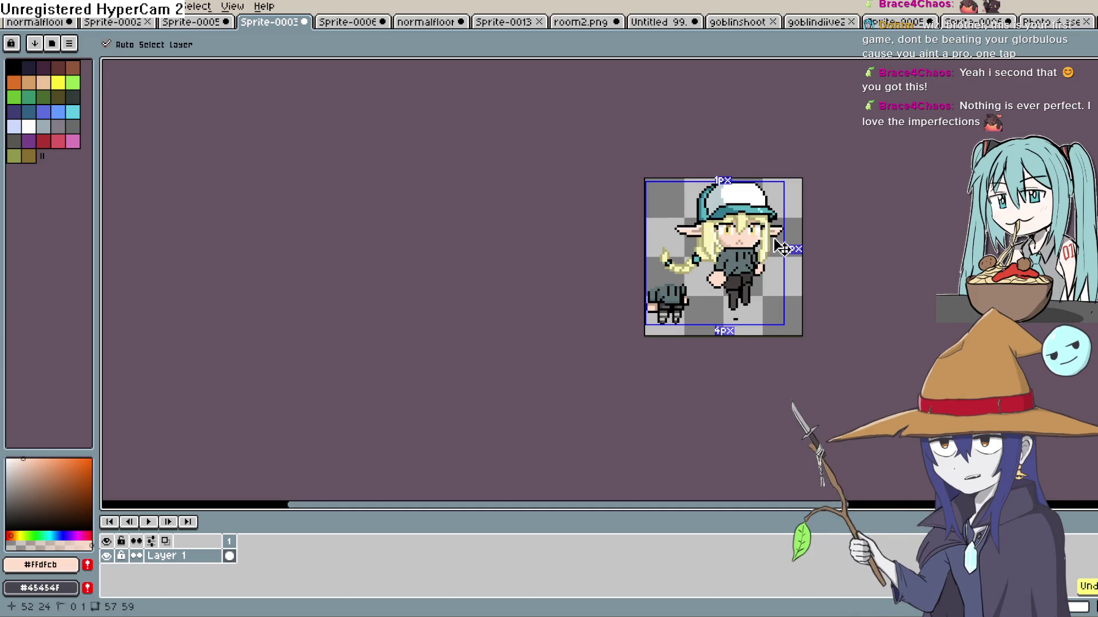
Paint a darker skin line across the top of the neck with a few pixels below it.
{"action": "scroll", "coordinate": [743, 252], "scroll_direction": "up", "scroll_amount": 3}
{"action": "scroll", "coordinate": [737, 256], "scroll_direction": "down", "scroll_amount": 3}
{"action": "scroll", "coordinate": [737, 255], "scroll_direction": "up", "scroll_amount": 4}
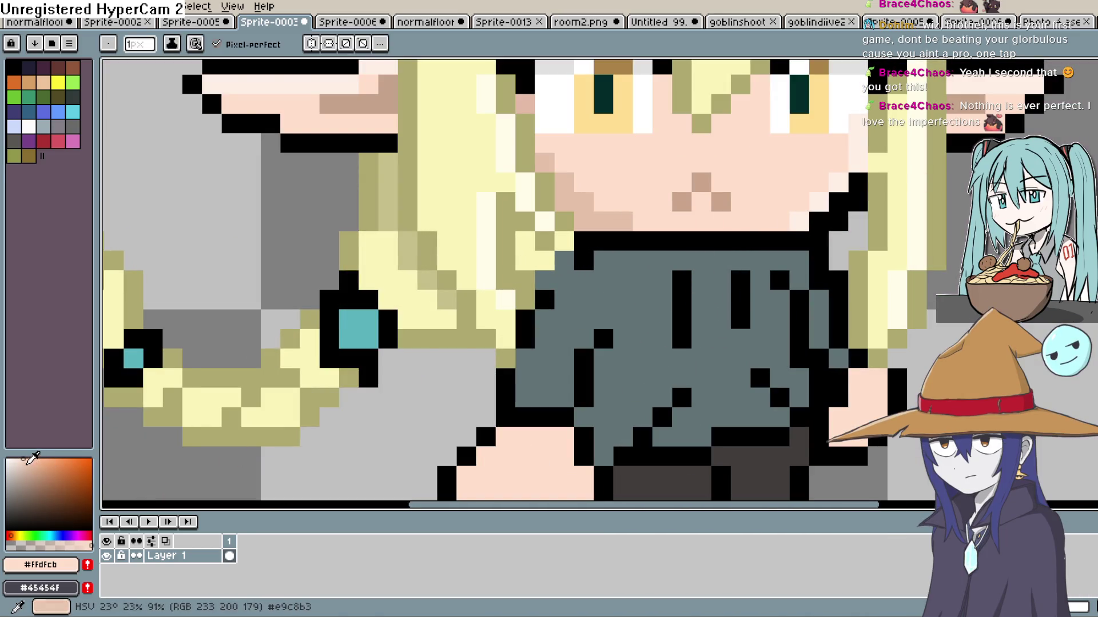
{"action": "left_click_drag", "start_coordinate": [26, 462], "coordinate": [34, 472]}
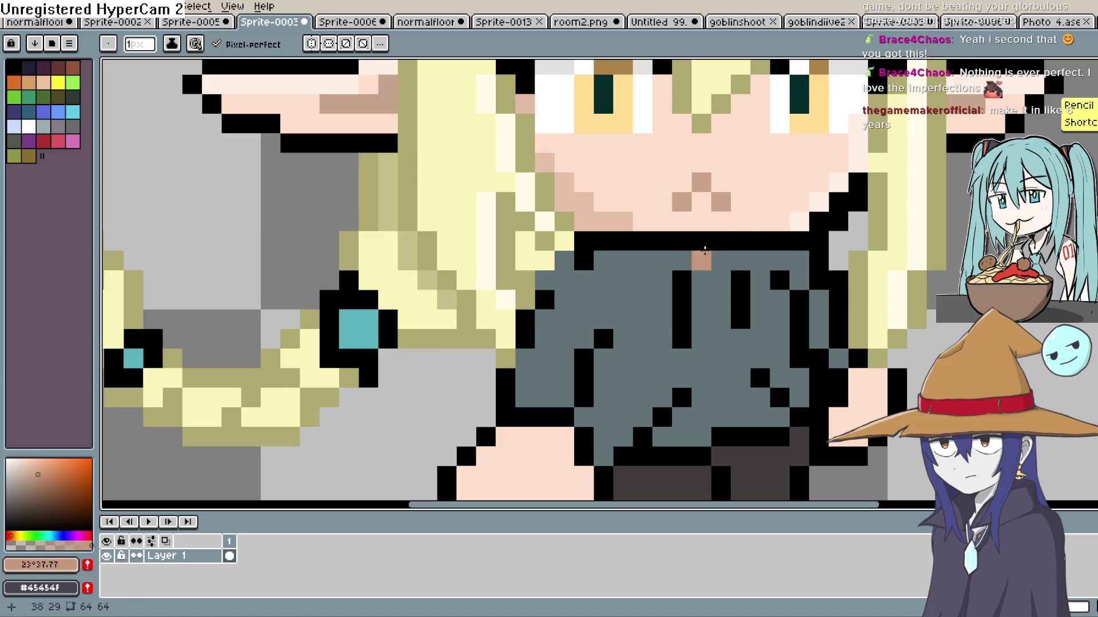
{"action": "left_click_drag", "start_coordinate": [721, 240], "coordinate": [666, 246]}
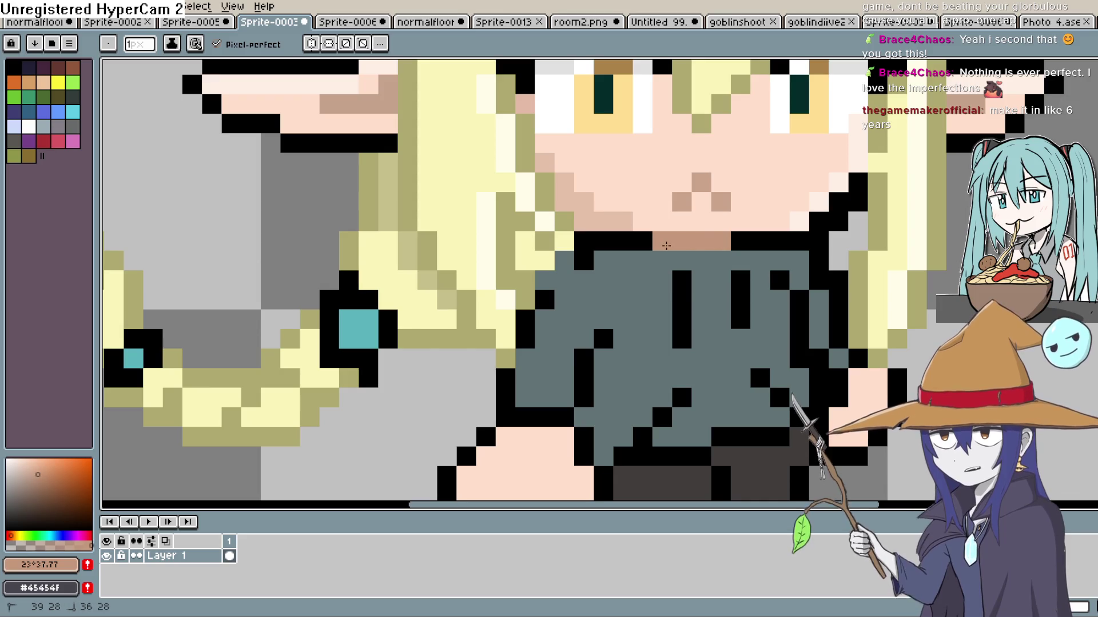
{"action": "left_click", "coordinate": [702, 255]}
{"action": "left_click", "coordinate": [681, 260]}
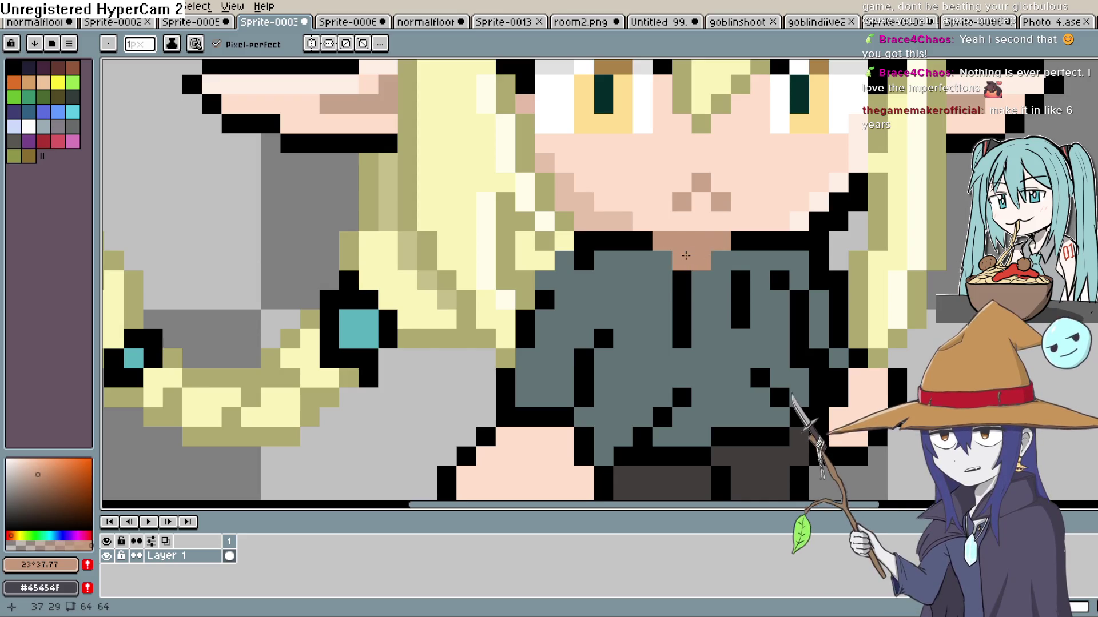
{"action": "left_click", "coordinate": [741, 267]}
{"action": "left_click", "coordinate": [713, 265]}
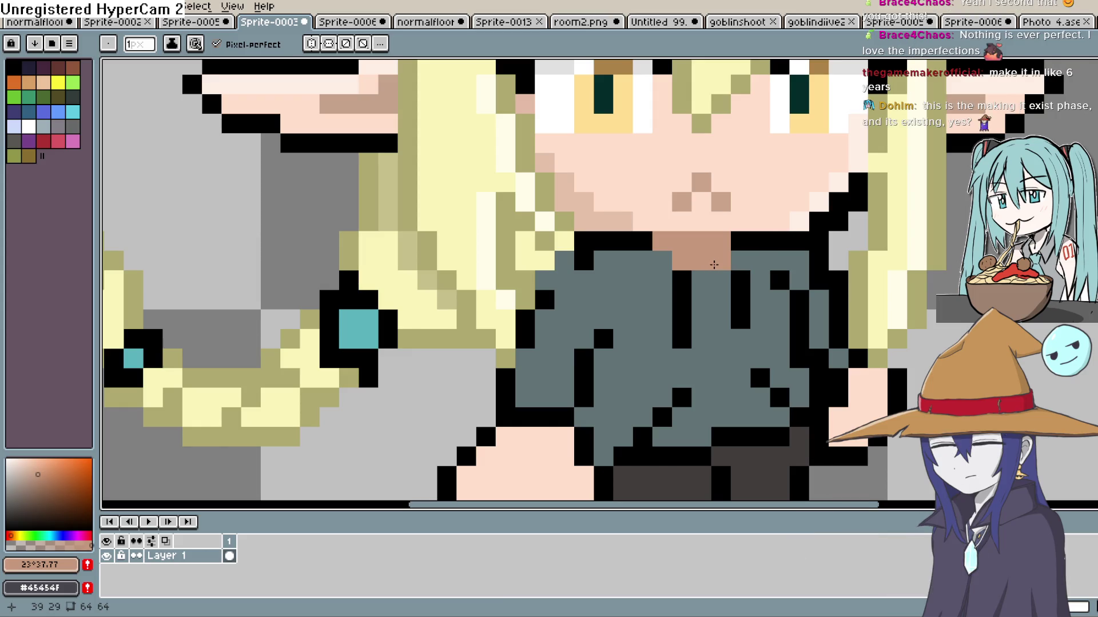
Undo stray darker skin pixels and paint the neck pixels in the light skin tone.
{"action": "key", "text": "ctrl+z"}
{"action": "scroll", "coordinate": [713, 264], "scroll_direction": "down", "scroll_amount": 3}
{"action": "scroll", "coordinate": [706, 269], "scroll_direction": "up", "scroll_amount": 4}
{"action": "left_click", "coordinate": [704, 272]}
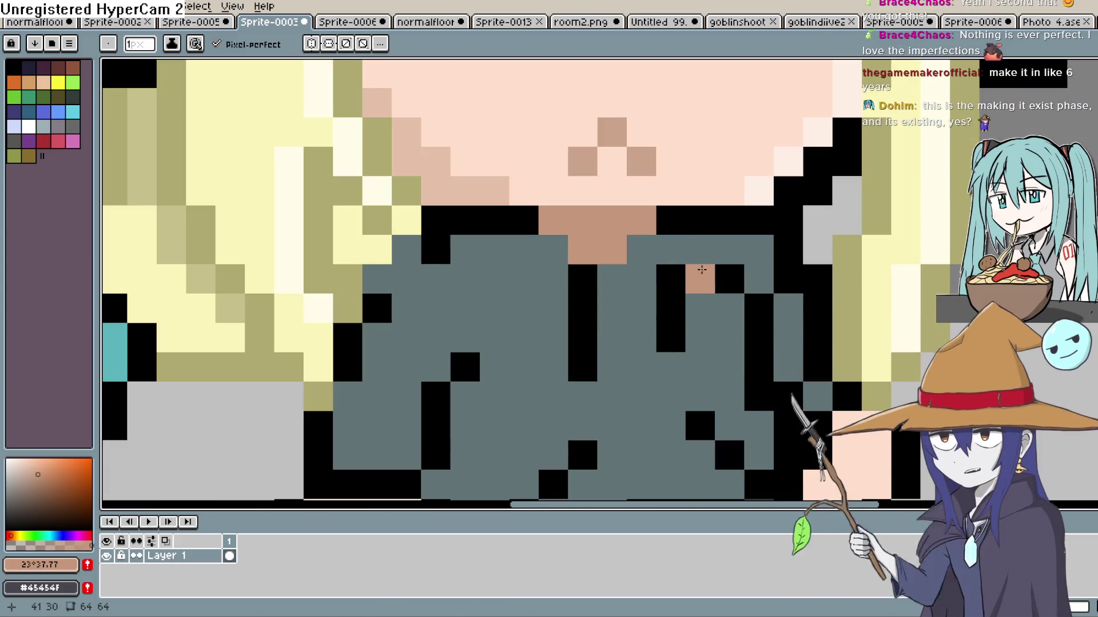
{"action": "key", "text": "ctrl+z"}
{"action": "scroll", "coordinate": [631, 218], "scroll_direction": "down", "scroll_amount": 3}
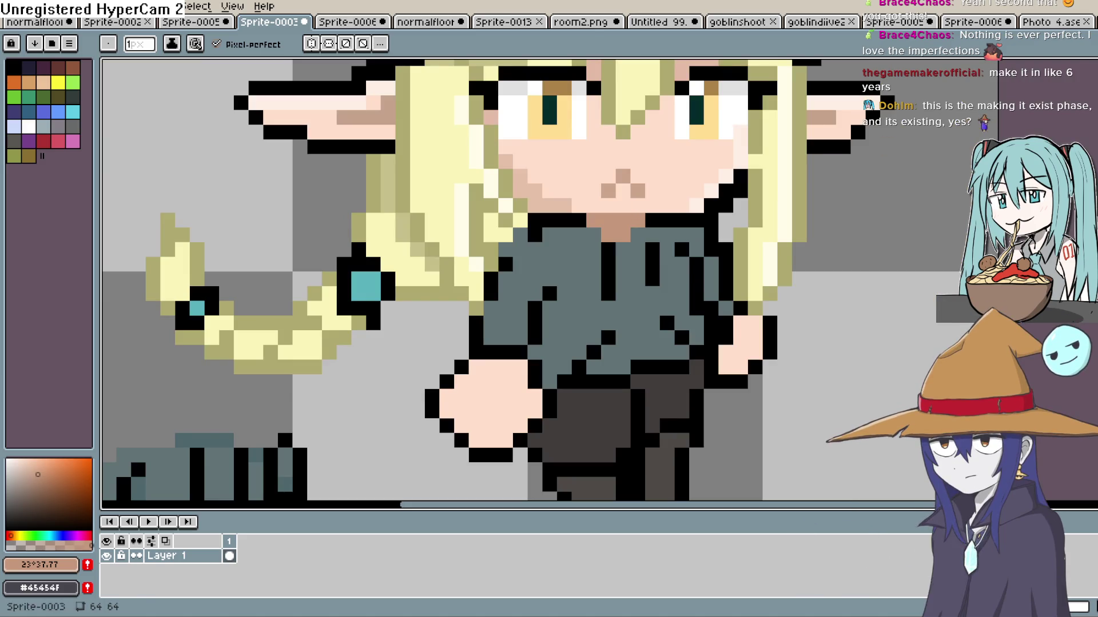
{"action": "left_click", "coordinate": [572, 166], "text": "alt"}
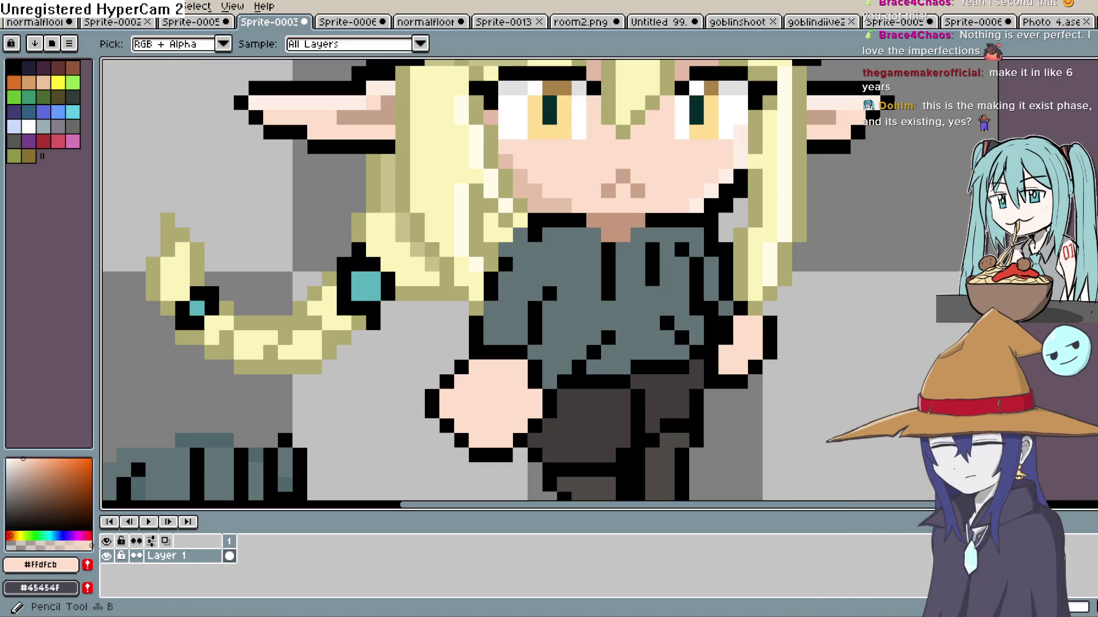
{"action": "mouse_move", "coordinate": [637, 220]}
{"action": "left_mouse_down"}
{"action": "mouse_move", "coordinate": [652, 221]}
{"action": "mouse_move", "coordinate": [612, 221]}
{"action": "left_mouse_up"}
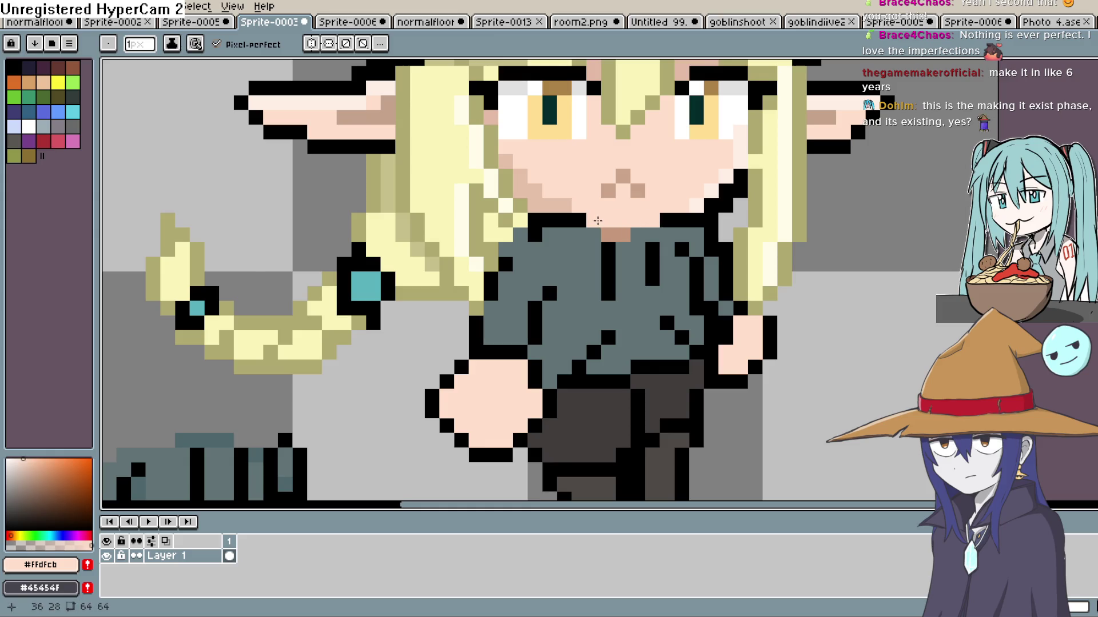
Sample the darker brown neck shade and paint a neck pixel with it.
{"action": "scroll", "coordinate": [683, 212], "scroll_direction": "down", "scroll_amount": 2}
{"action": "scroll", "coordinate": [736, 213], "scroll_direction": "up", "scroll_amount": 2}
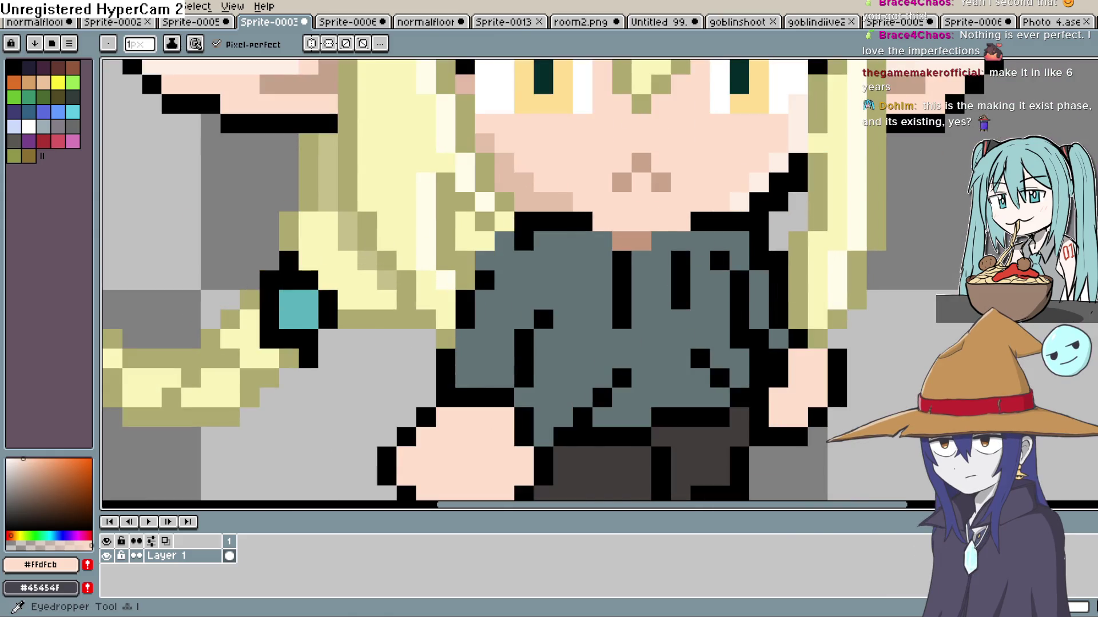
{"action": "key", "text": "alt"}
{"action": "left_click", "coordinate": [637, 245], "text": "alt"}
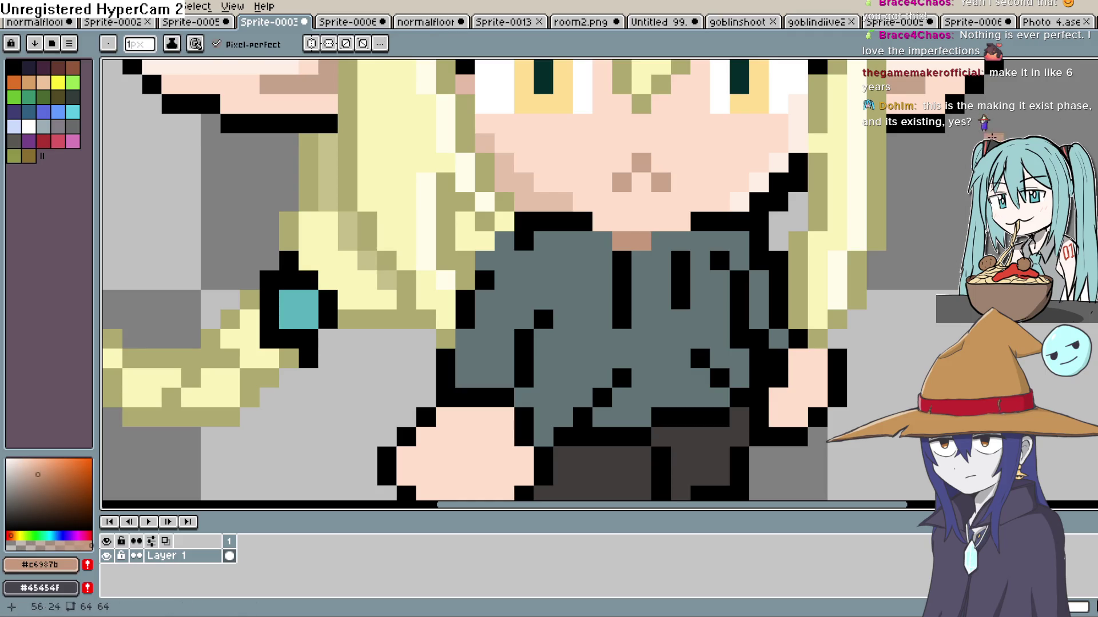
{"action": "left_click", "coordinate": [668, 245]}
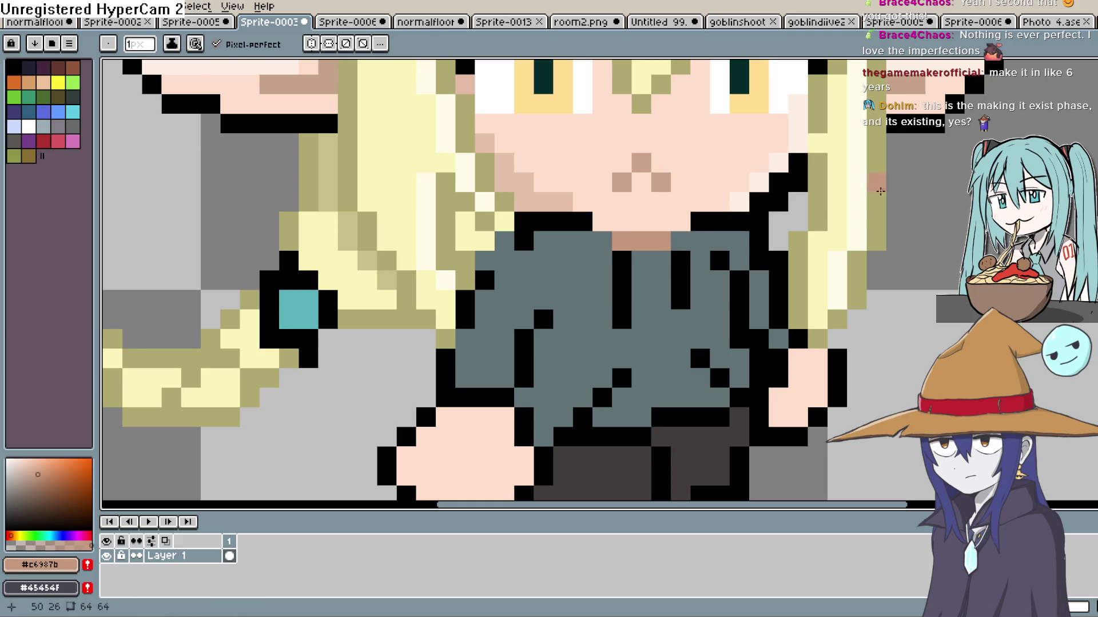
Recolour stray black shirt pixels to the shirt grey, then sample black from the outline.
{"action": "left_click", "coordinate": [664, 265], "text": "alt"}
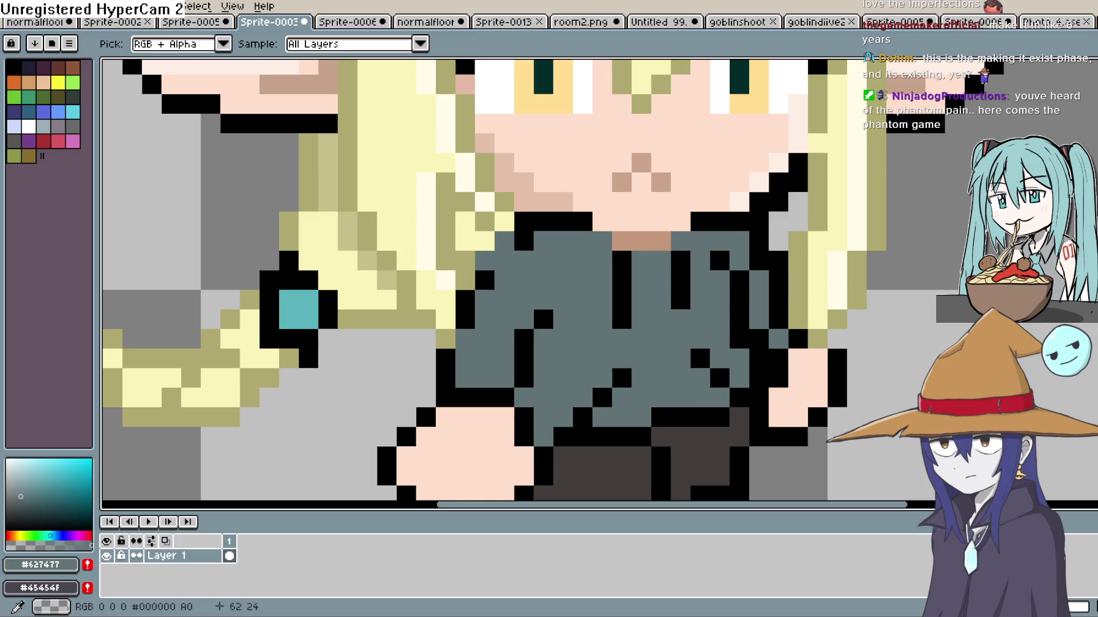
{"action": "left_click", "coordinate": [616, 267]}
{"action": "left_click", "coordinate": [684, 258]}
{"action": "key", "text": "i"}
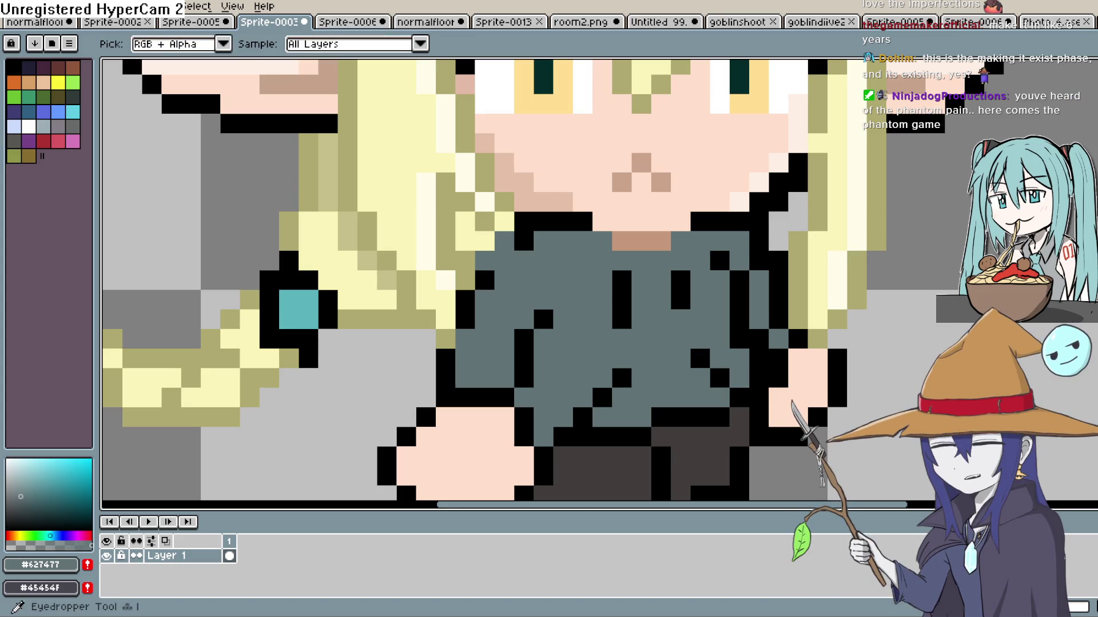
{"action": "left_click", "coordinate": [680, 286]}
{"action": "key", "text": "b"}
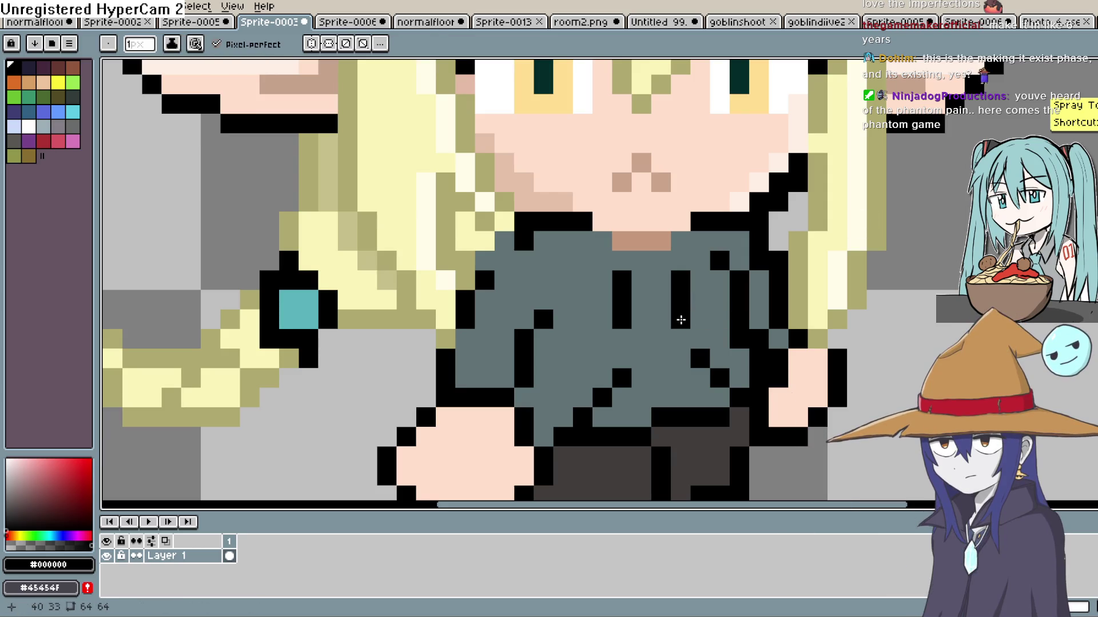
Sample pale hair yellow #FAF4B8 and paint two black hair-edge pixels with it.
{"action": "scroll", "coordinate": [695, 309], "scroll_direction": "down", "scroll_amount": 2}
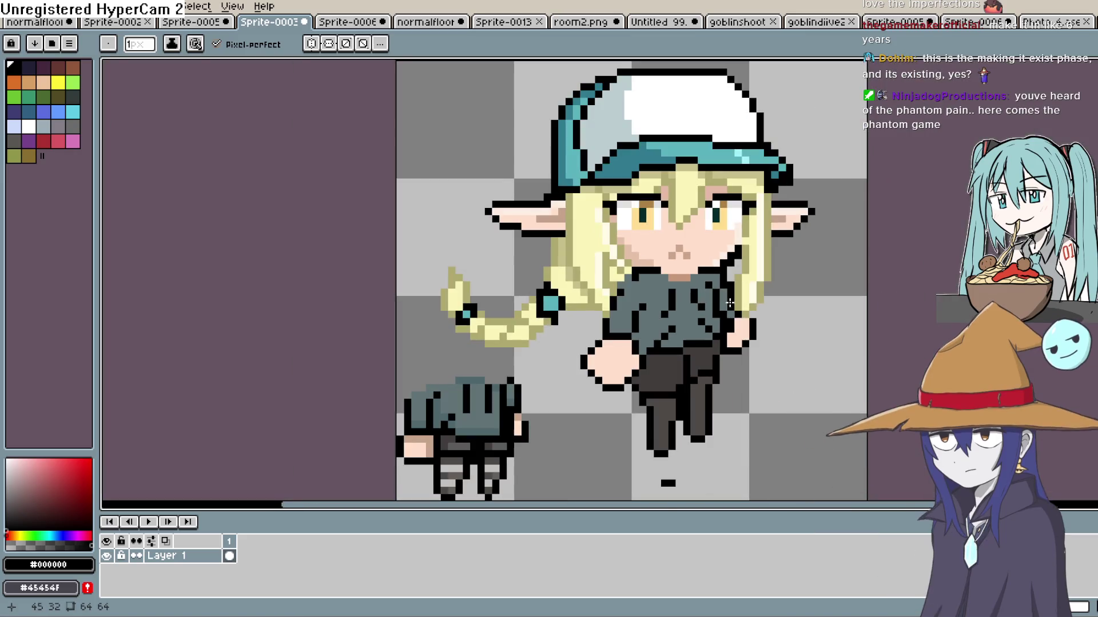
{"action": "scroll", "coordinate": [639, 273], "scroll_direction": "up", "scroll_amount": 3}
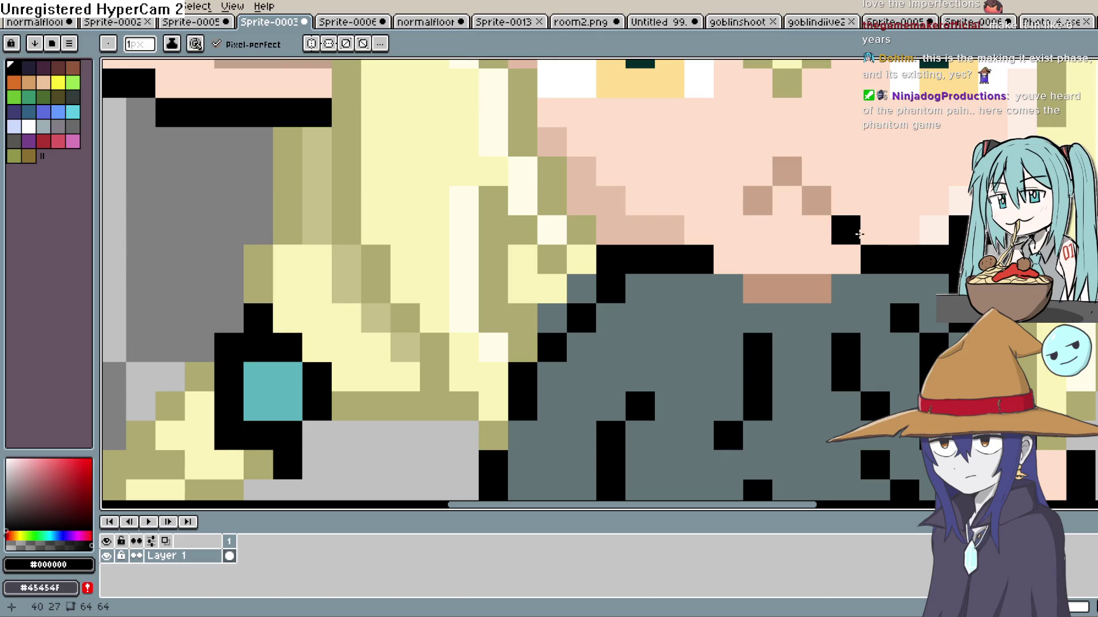
{"action": "left_click", "coordinate": [1083, 134]}
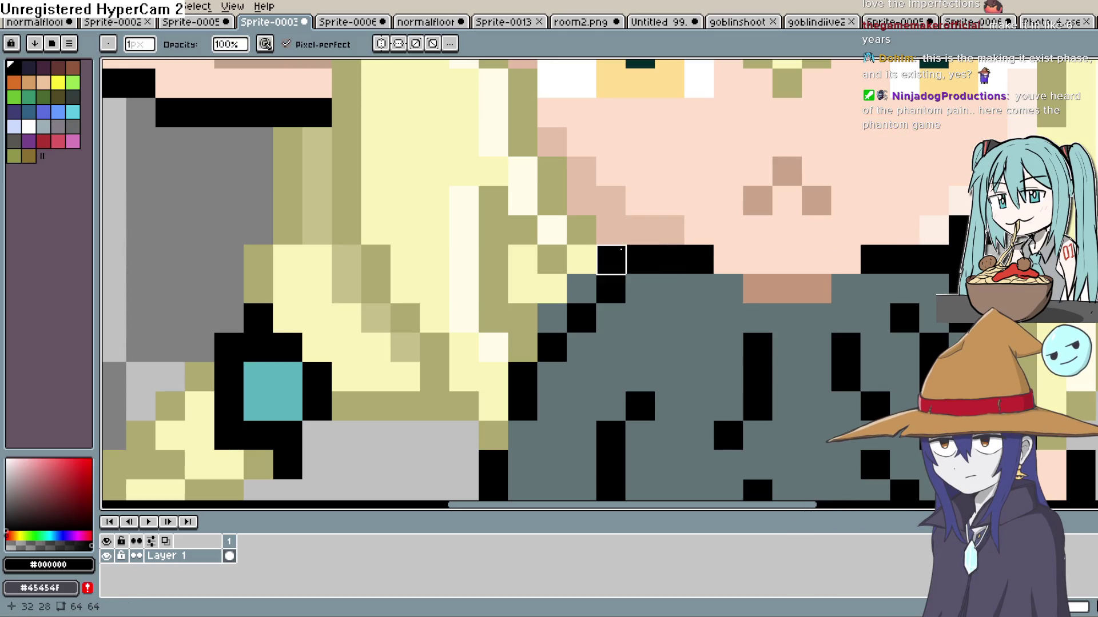
{"action": "key", "text": "i"}
{"action": "left_click", "coordinate": [582, 255]}
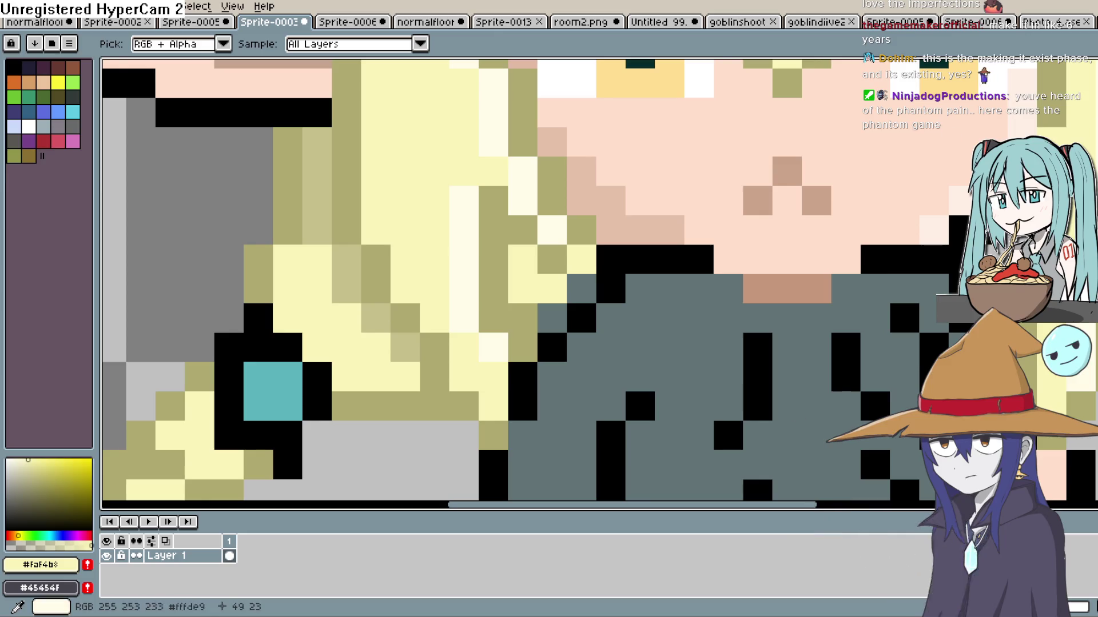
{"action": "left_click", "coordinate": [1083, 114]}
{"action": "left_click", "coordinate": [678, 262]}
{"action": "left_click", "coordinate": [640, 288]}
{"action": "scroll", "coordinate": [640, 289], "scroll_direction": "down", "scroll_amount": 4}
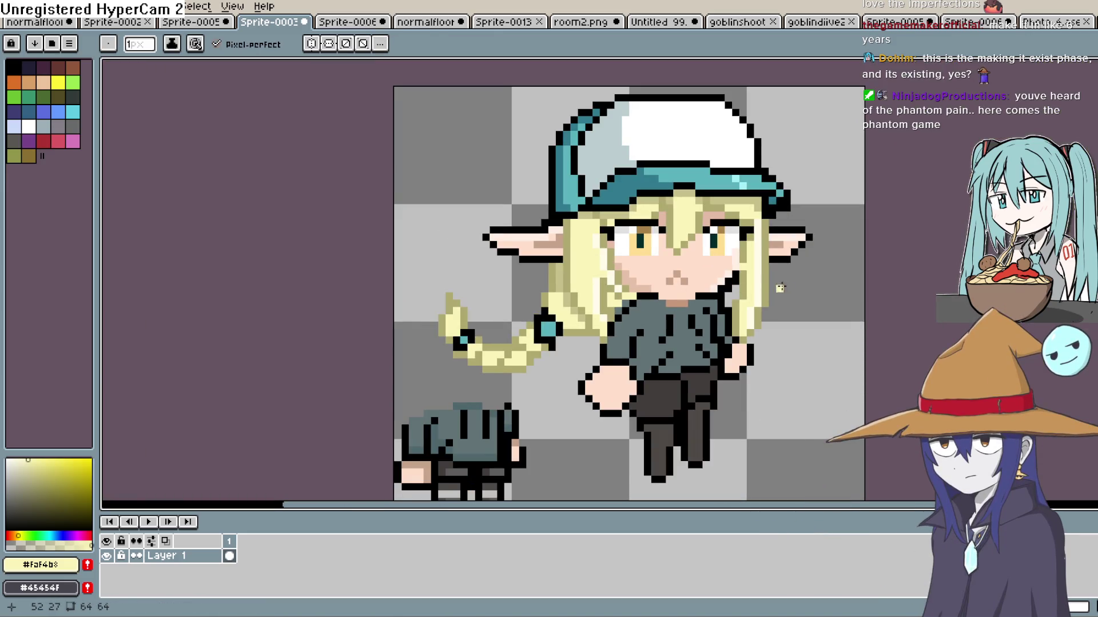
Sample the olive hair shade #b0aa70 and paint it along the hair beside the chin.
{"action": "scroll", "coordinate": [794, 276], "scroll_direction": "down", "scroll_amount": 2}
{"action": "scroll", "coordinate": [731, 281], "scroll_direction": "up", "scroll_amount": 2}
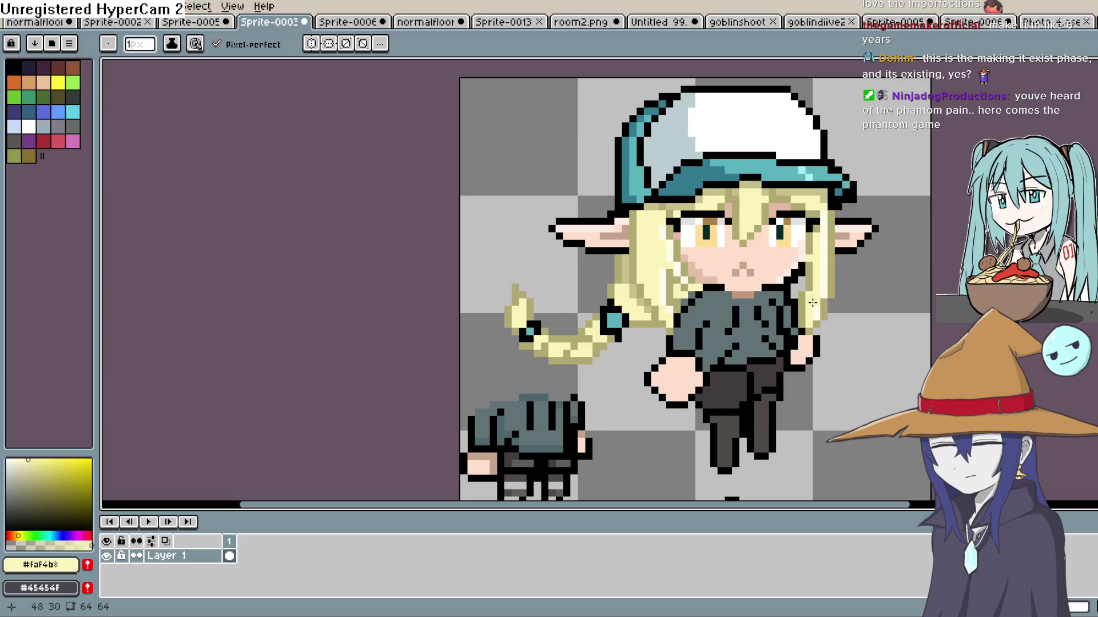
{"action": "key", "text": "i"}
{"action": "scroll", "coordinate": [703, 275], "scroll_direction": "up", "scroll_amount": 3}
{"action": "left_click", "coordinate": [695, 273]}
{"action": "key", "text": "b"}
{"action": "left_click_drag", "start_coordinate": [667, 317], "coordinate": [704, 301]}
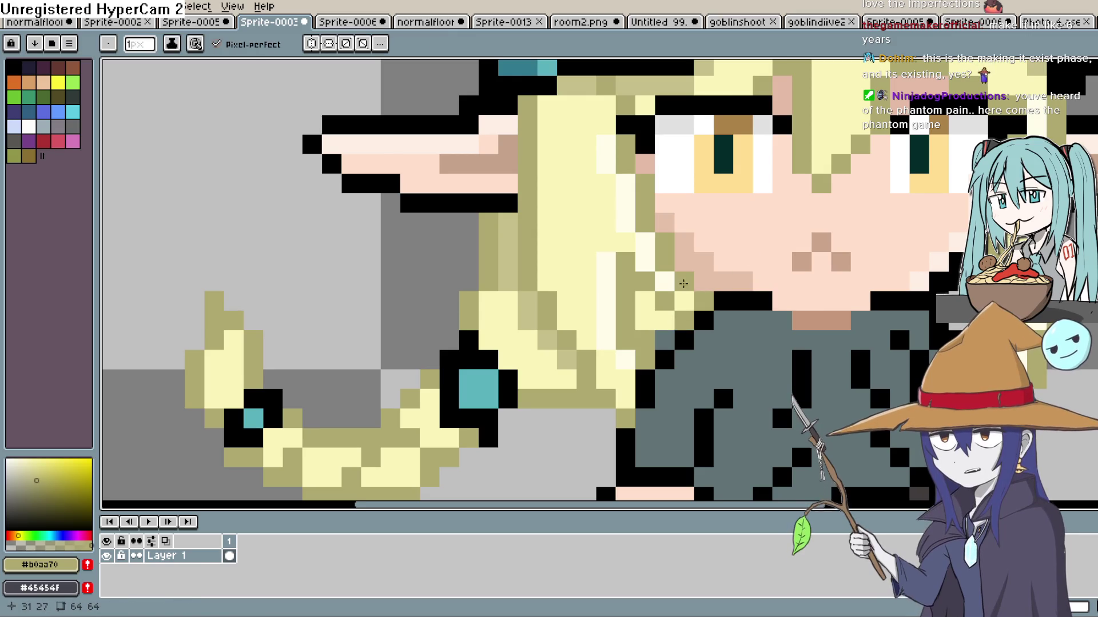
Zoom out to check the shading and sample a grey-teal as the drawing colour.
{"action": "key", "text": "i"}
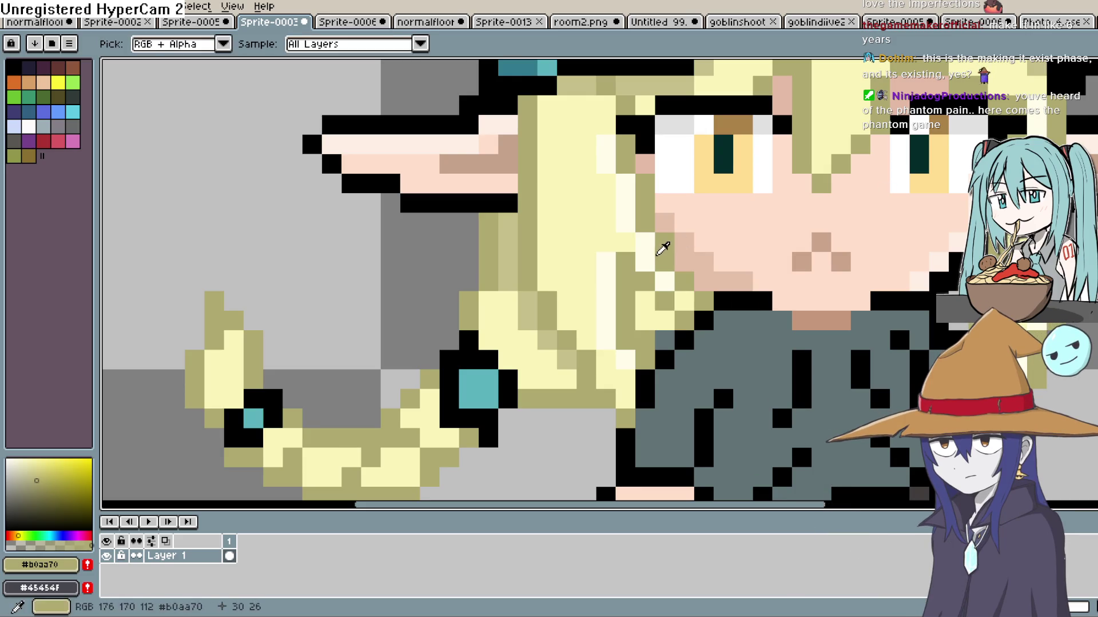
{"action": "key", "text": "b"}
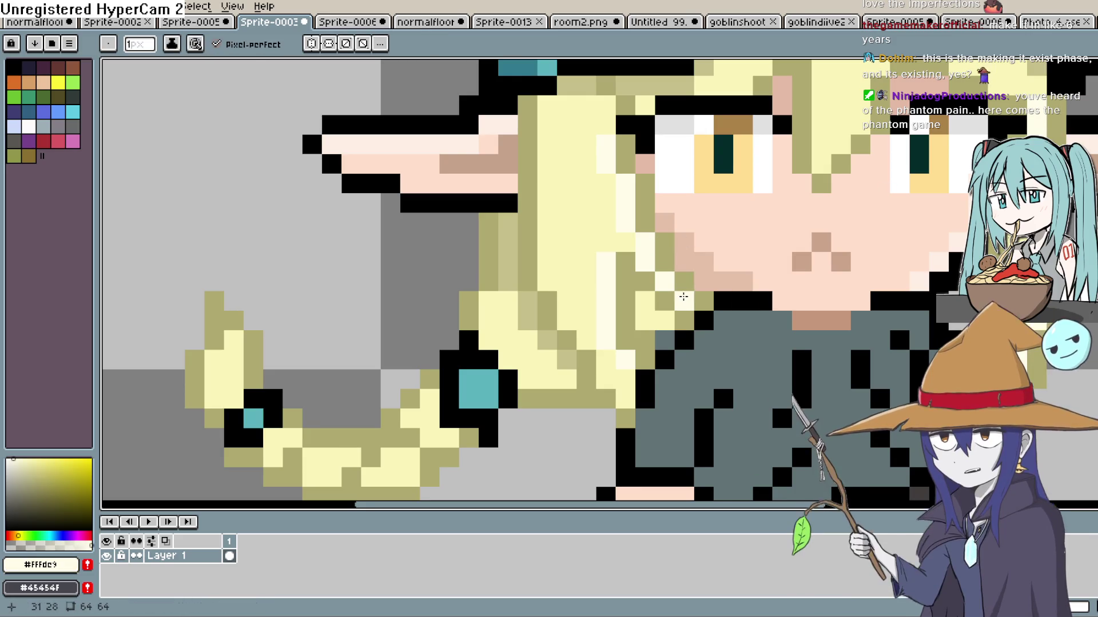
{"action": "scroll", "coordinate": [635, 248], "scroll_direction": "down", "scroll_amount": 3}
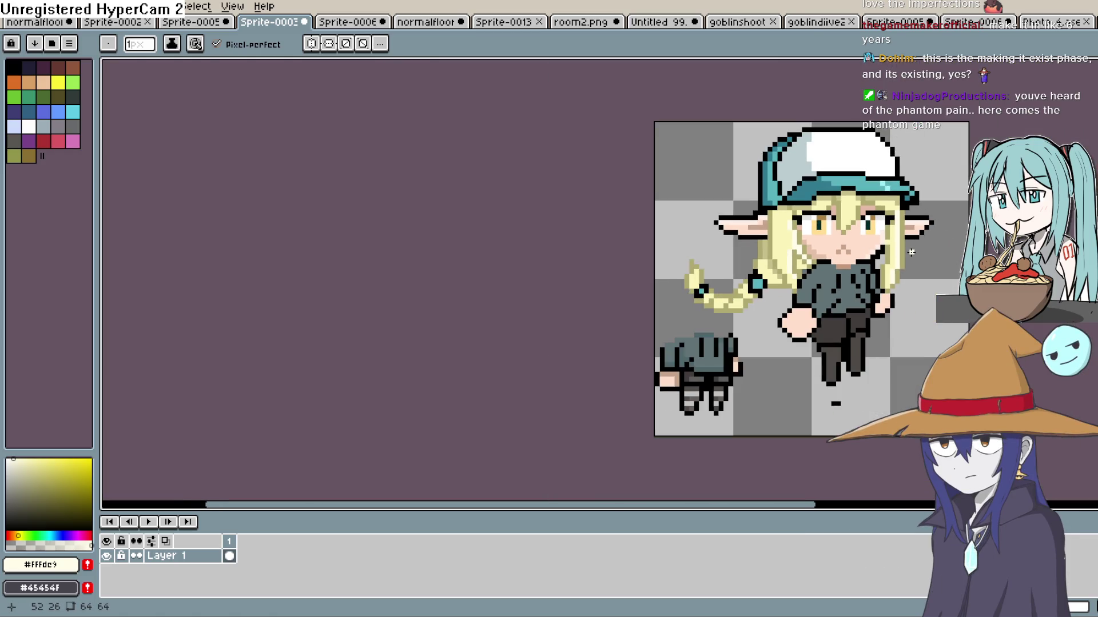
{"action": "left_click_drag", "start_coordinate": [878, 252], "coordinate": [777, 256]}
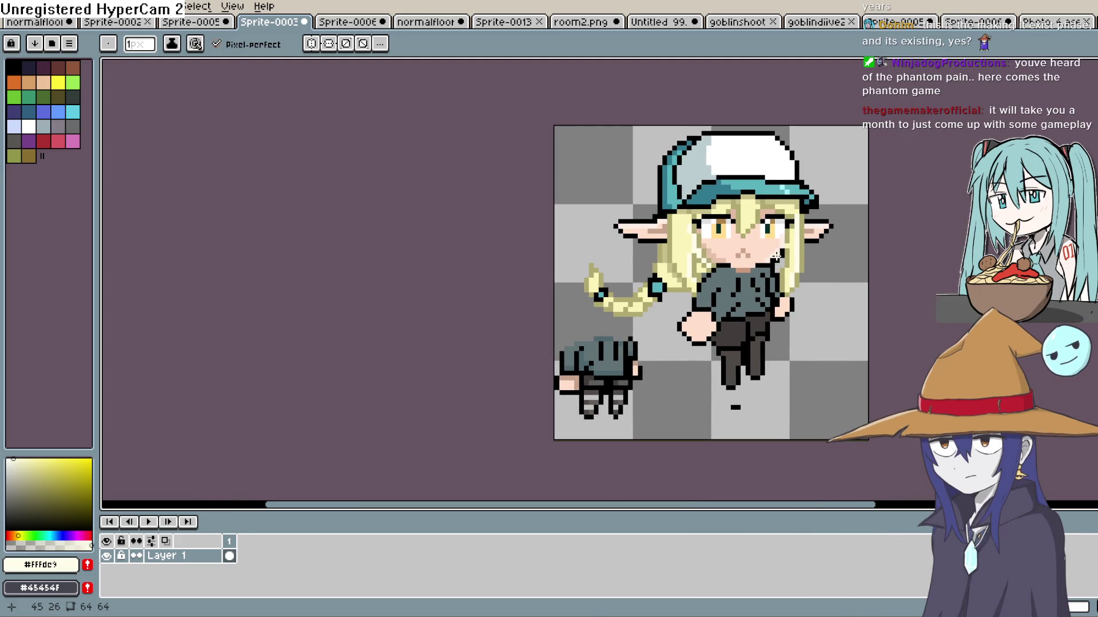
{"action": "scroll", "coordinate": [776, 256], "scroll_direction": "up", "scroll_amount": 1}
{"action": "scroll", "coordinate": [776, 256], "scroll_direction": "down", "scroll_amount": 1}
{"action": "scroll", "coordinate": [777, 256], "scroll_direction": "up", "scroll_amount": 2}
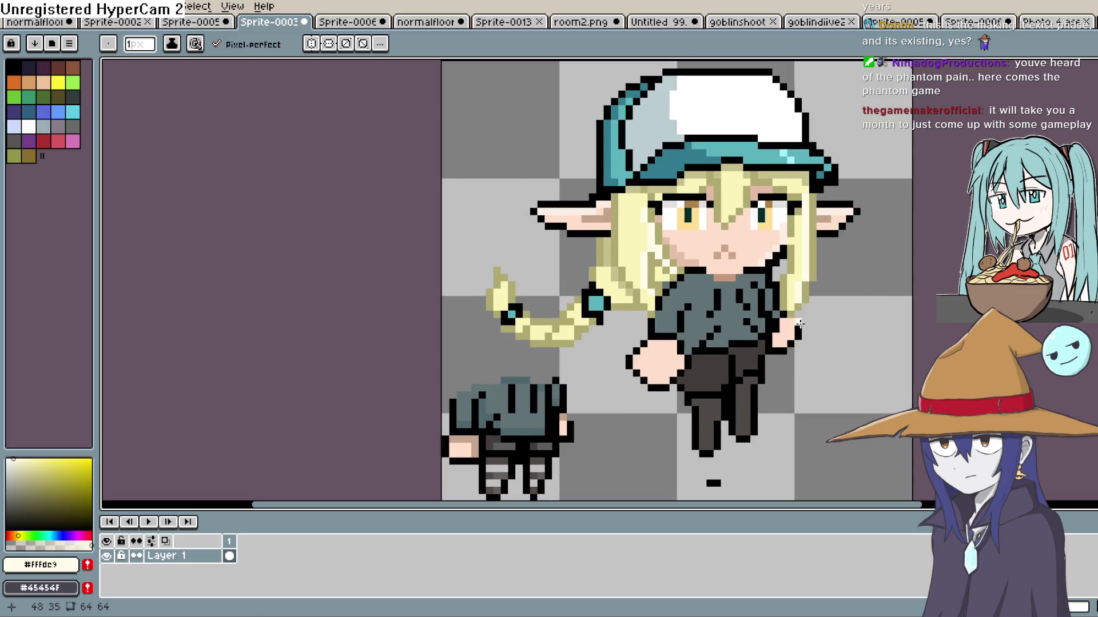
{"action": "key", "text": "z"}
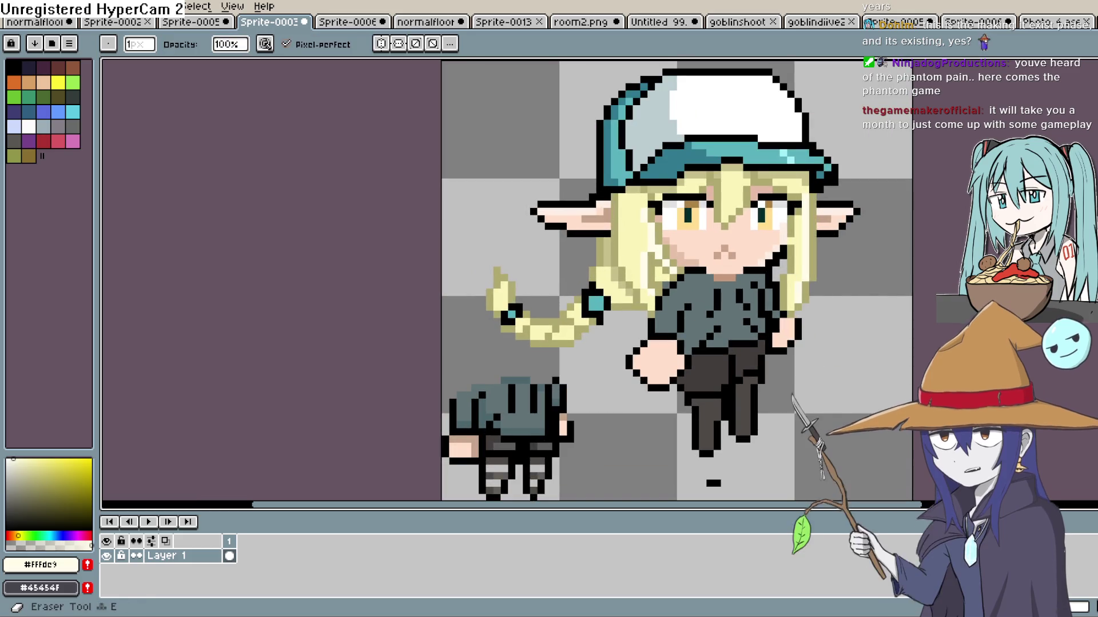
{"action": "key", "text": "i"}
{"action": "scroll", "coordinate": [765, 336], "scroll_direction": "up", "scroll_amount": 2}
{"action": "left_click", "coordinate": [652, 292]}
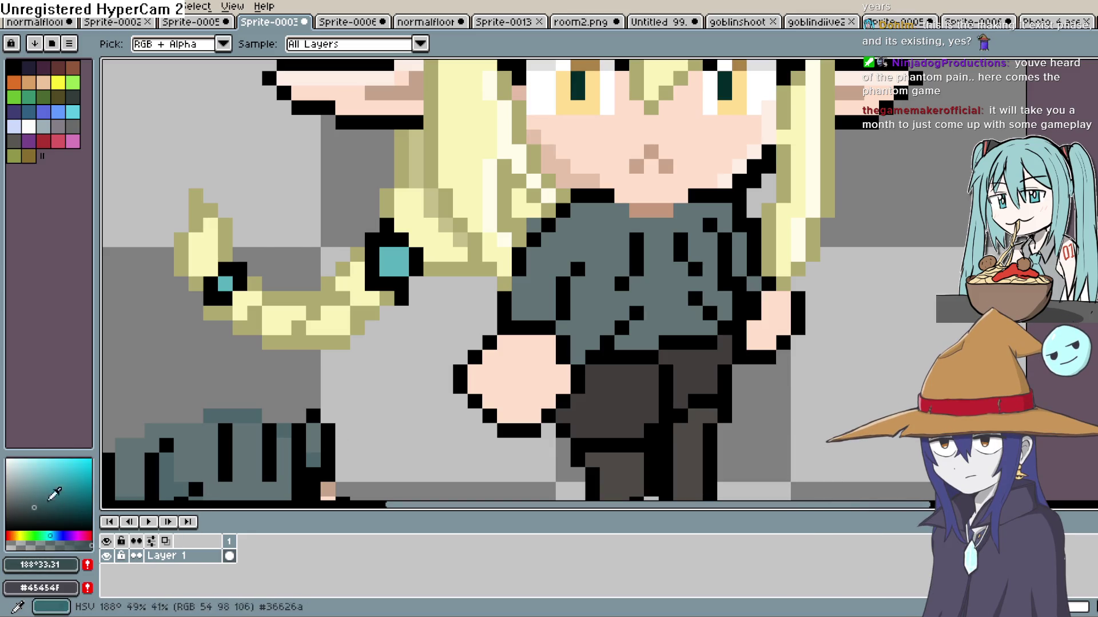
Add darker grey fold pixels along the shirt's upper-left edge, then sample black.
{"action": "key", "text": "b"}
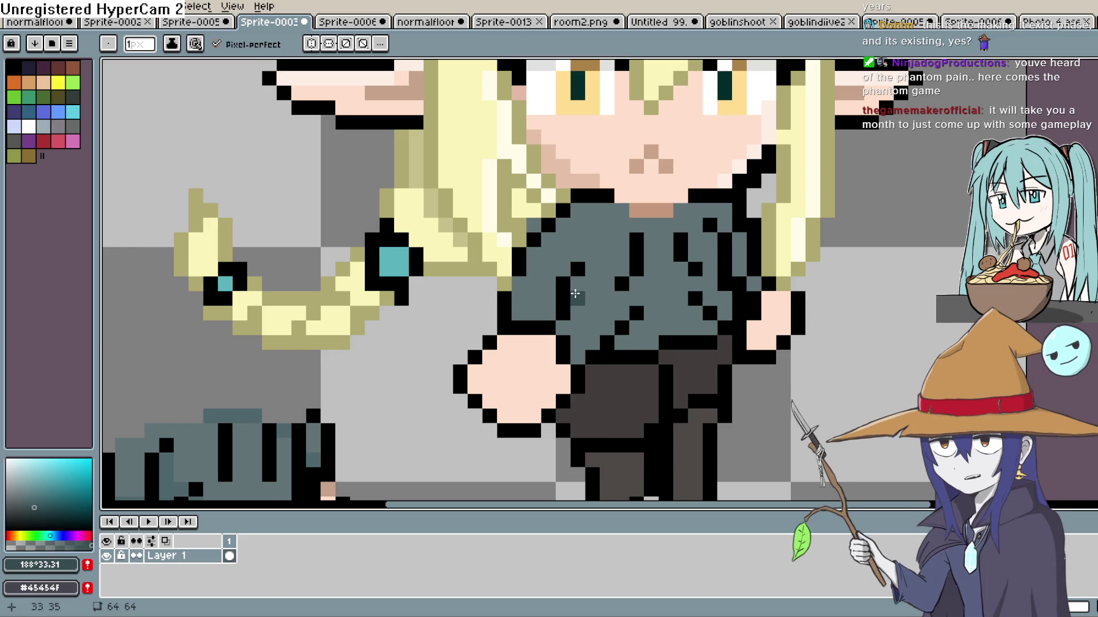
{"action": "left_click", "coordinate": [577, 313]}
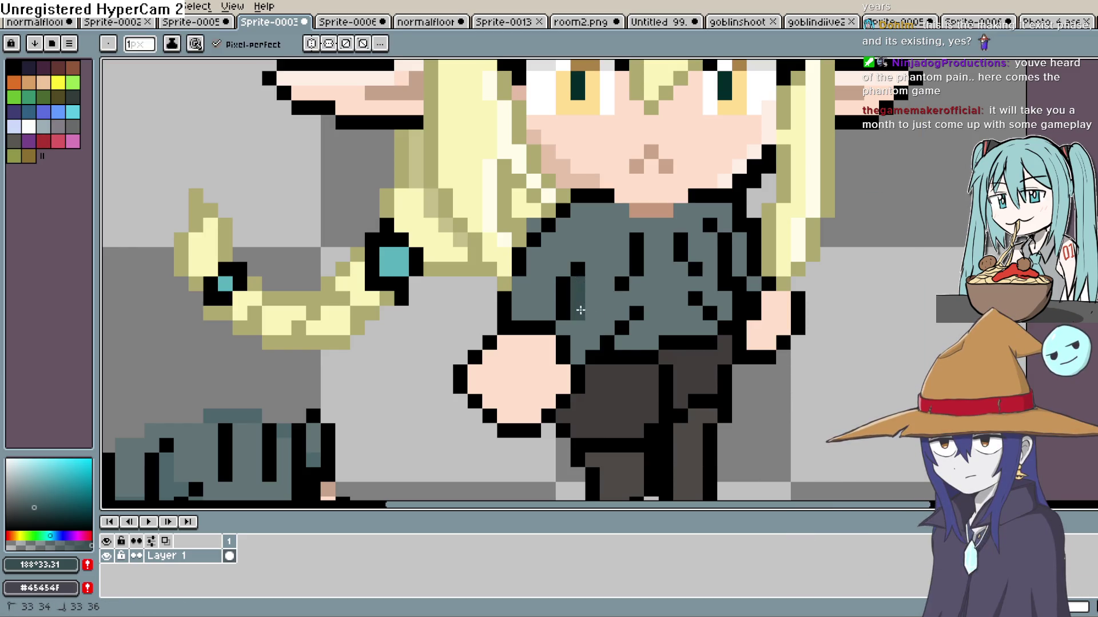
{"action": "mouse_move", "coordinate": [560, 332]}
{"action": "left_mouse_down"}
{"action": "mouse_move", "coordinate": [589, 348]}
{"action": "mouse_move", "coordinate": [606, 328]}
{"action": "left_mouse_up"}
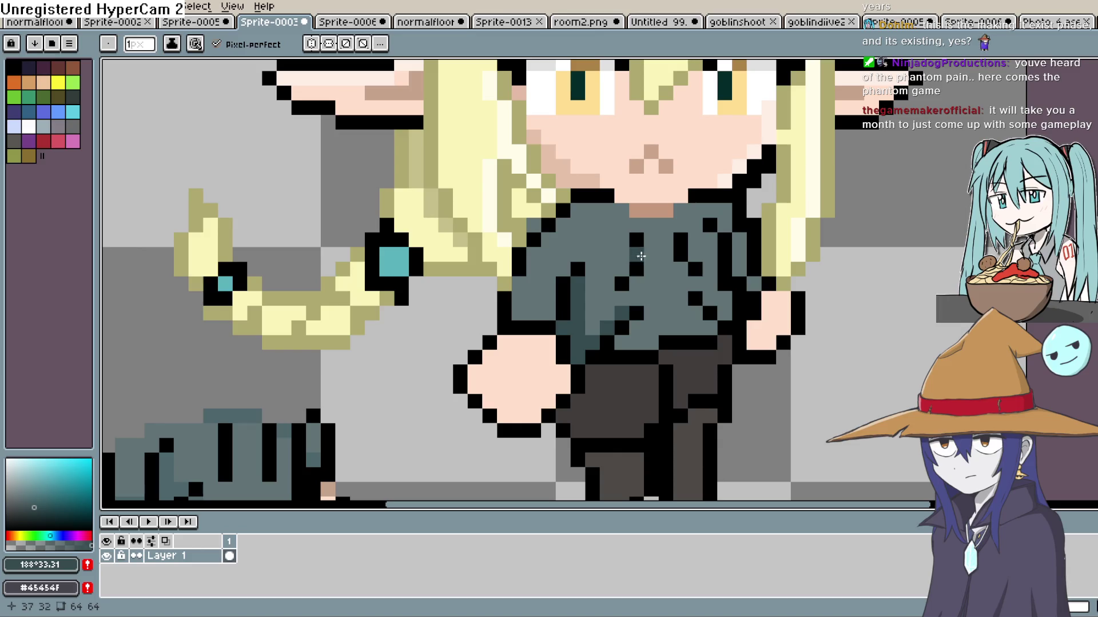
{"action": "left_click", "coordinate": [604, 211]}
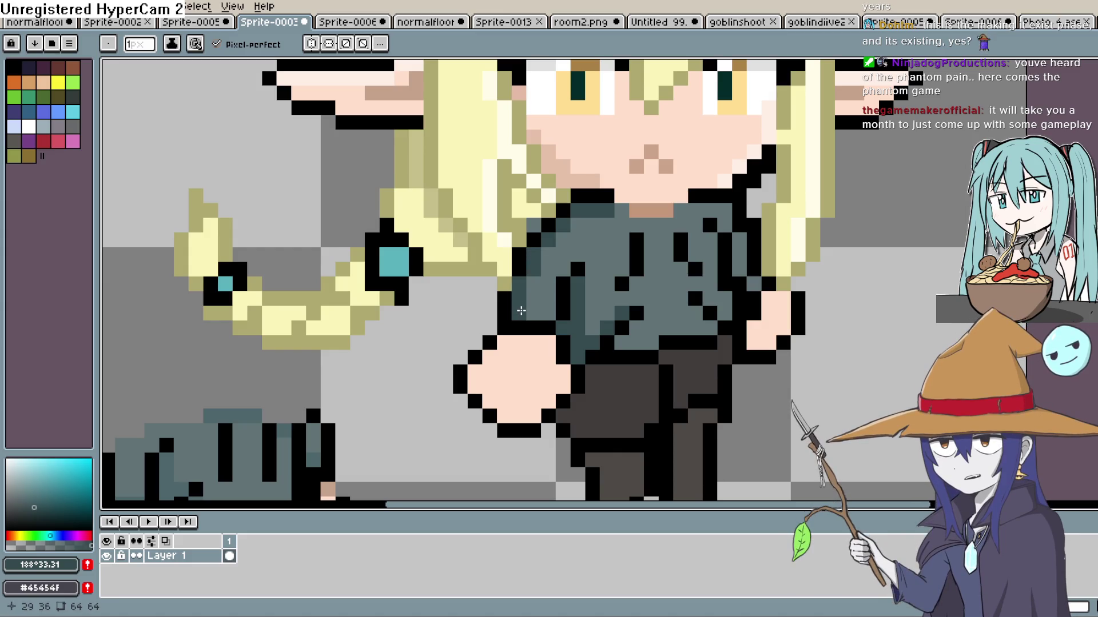
{"action": "key", "text": "i"}
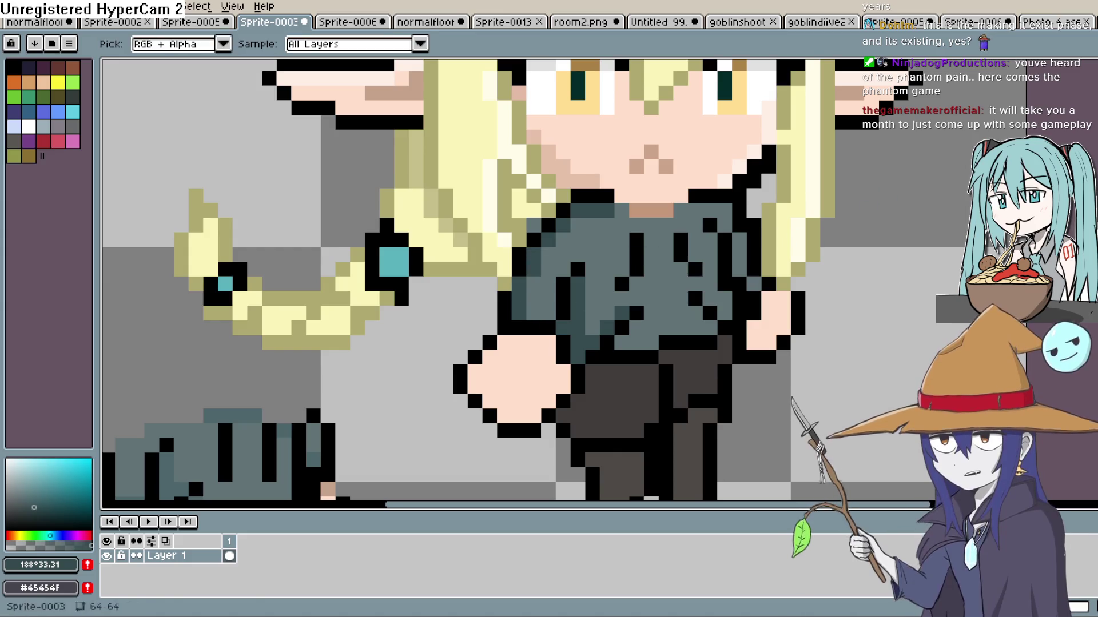
{"action": "left_click", "coordinate": [508, 304]}
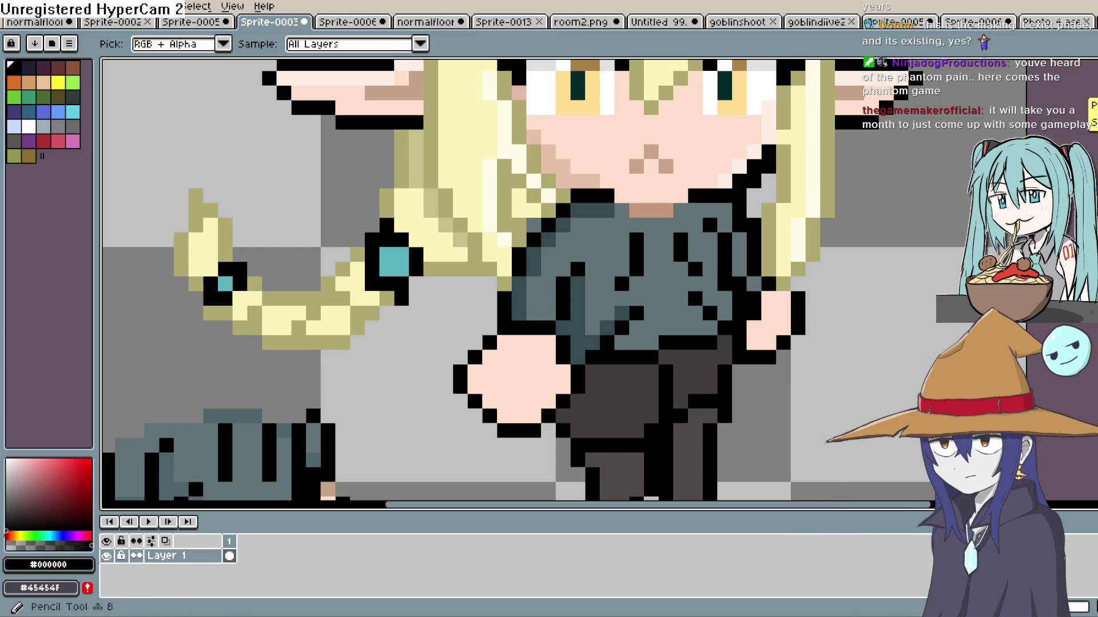
{"action": "scroll", "coordinate": [760, 320], "scroll_direction": "down", "scroll_amount": 4}
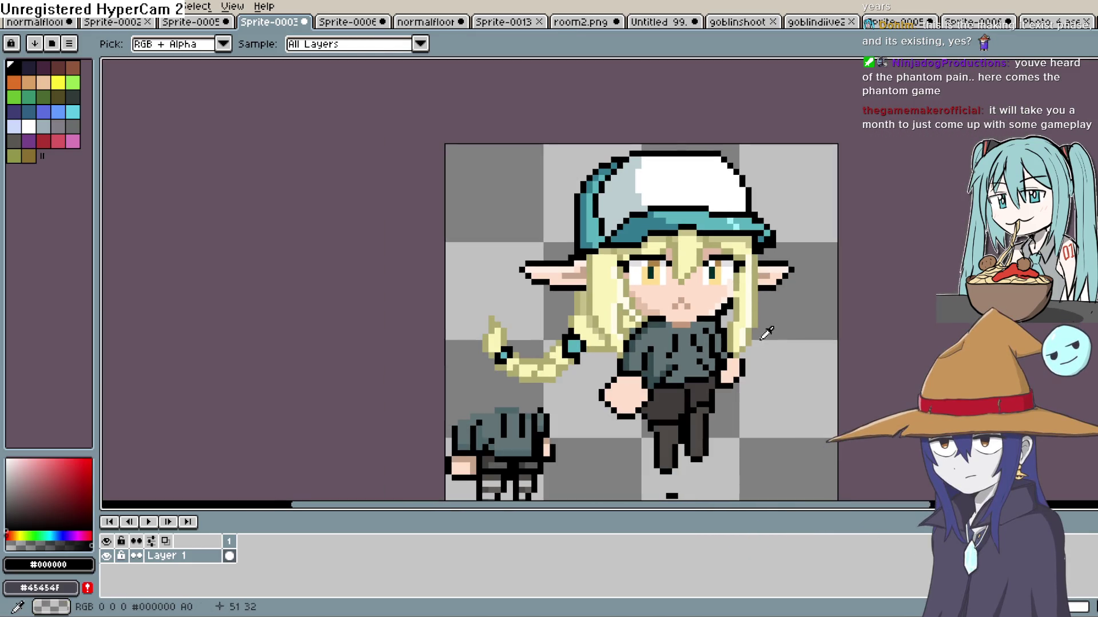
Select the elf girl with a rectangle, then switch to the Sprite-0005 goblin scene.
{"action": "scroll", "coordinate": [742, 318], "scroll_direction": "up", "scroll_amount": 1}
{"action": "left_click_drag", "start_coordinate": [742, 318], "coordinate": [739, 299]}
{"action": "key", "text": "b"}
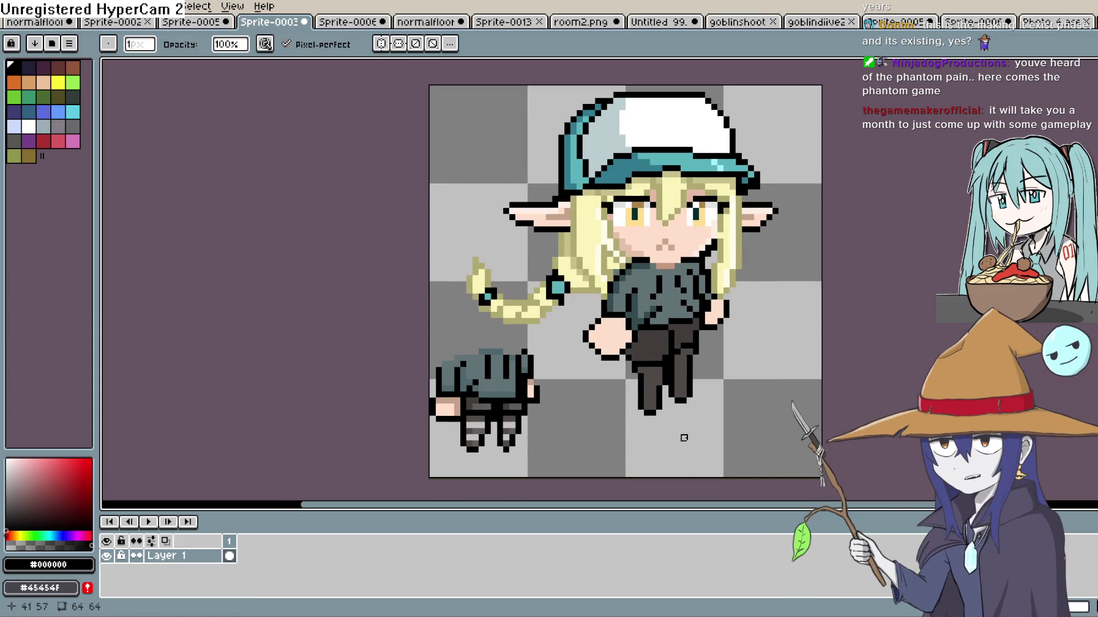
{"action": "key", "text": "m"}
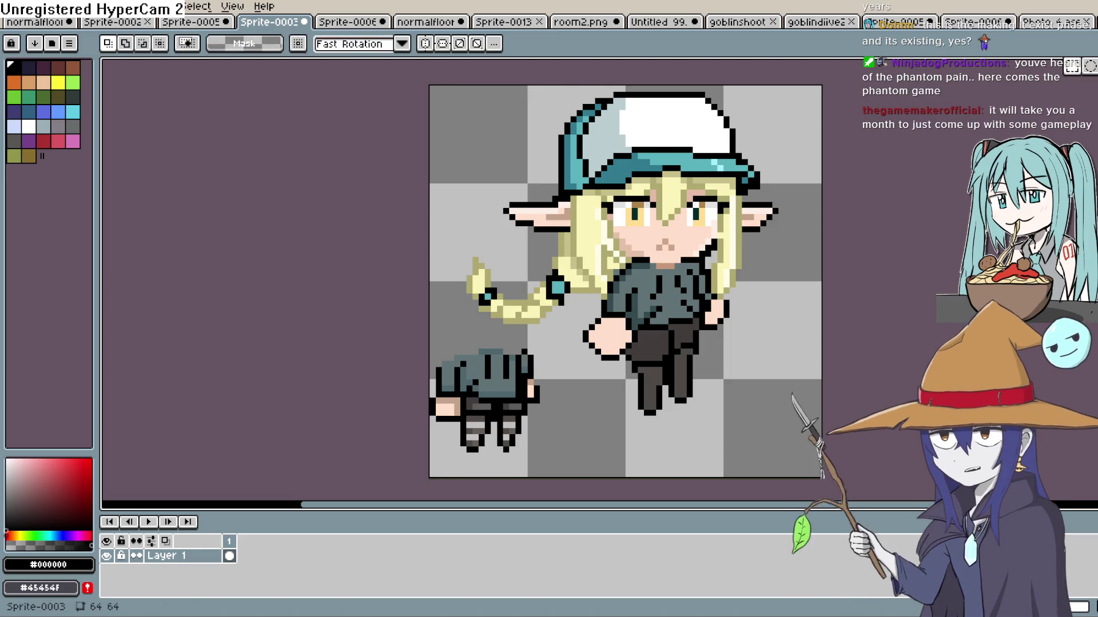
{"action": "mouse_move", "coordinate": [761, 287]}
{"action": "left_mouse_down"}
{"action": "mouse_move", "coordinate": [765, 314]}
{"action": "mouse_move", "coordinate": [776, 270]}
{"action": "left_mouse_up"}
{"action": "mouse_move", "coordinate": [800, 92]}
{"action": "left_mouse_down"}
{"action": "mouse_move", "coordinate": [788, 147]}
{"action": "mouse_move", "coordinate": [619, 423]}
{"action": "mouse_move", "coordinate": [449, 427]}
{"action": "mouse_move", "coordinate": [464, 416]}
{"action": "mouse_move", "coordinate": [464, 430]}
{"action": "left_mouse_up"}
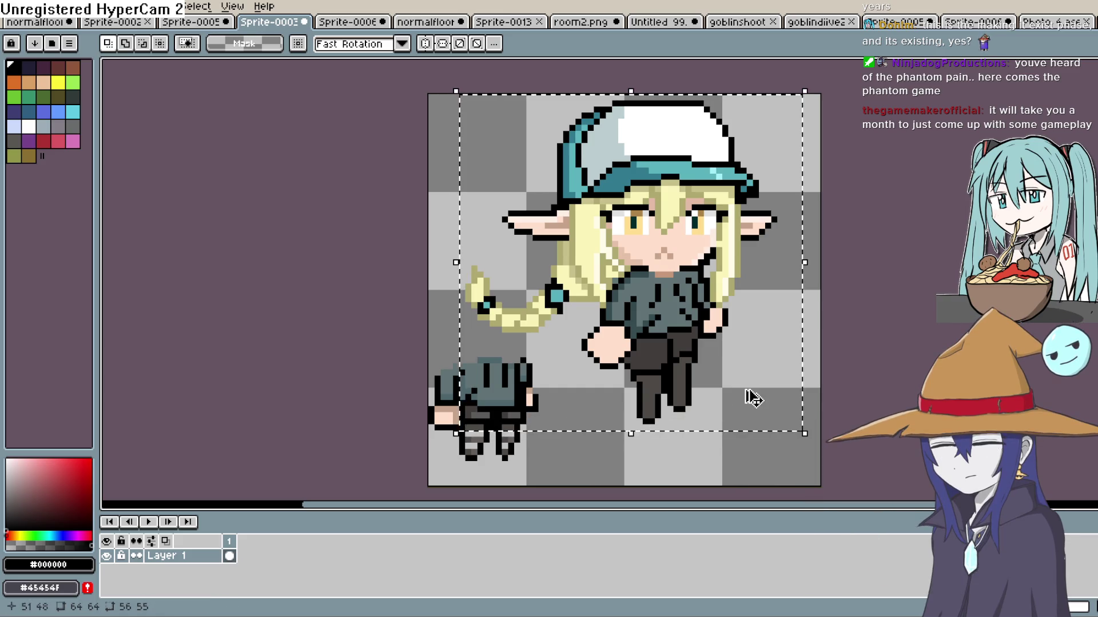
{"action": "left_click", "coordinate": [184, 23]}
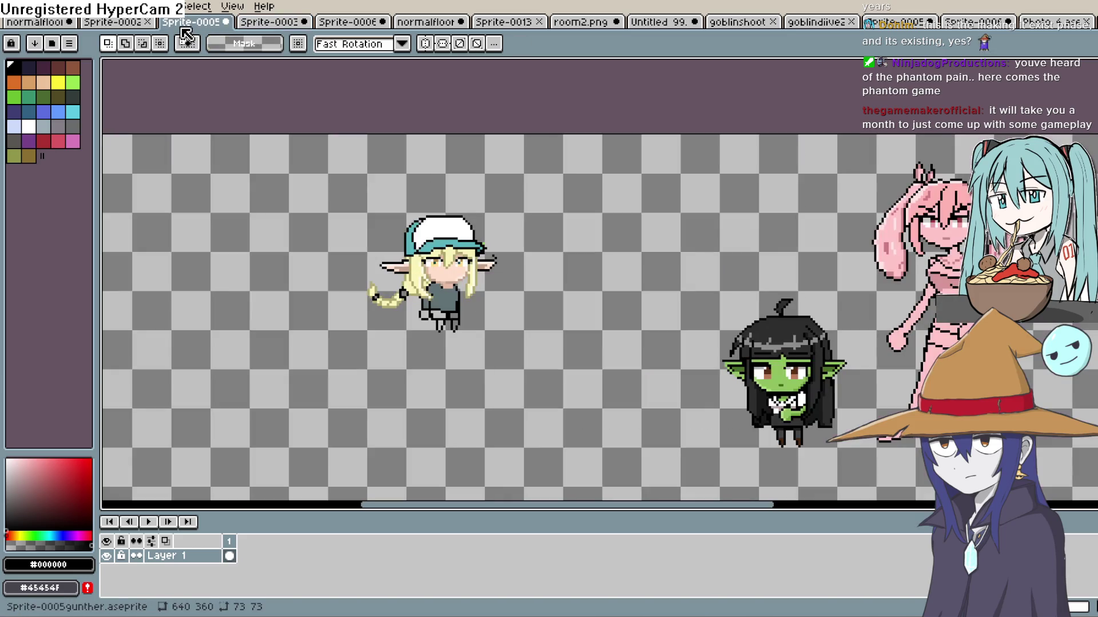
Paste the elf girl into Sprite-0005 and move the stray hand piece off to the left.
{"action": "key", "text": "ctrl+v"}
{"action": "mouse_move", "coordinate": [629, 231]}
{"action": "left_mouse_down"}
{"action": "mouse_move", "coordinate": [647, 350]}
{"action": "mouse_move", "coordinate": [673, 404]}
{"action": "left_mouse_up"}
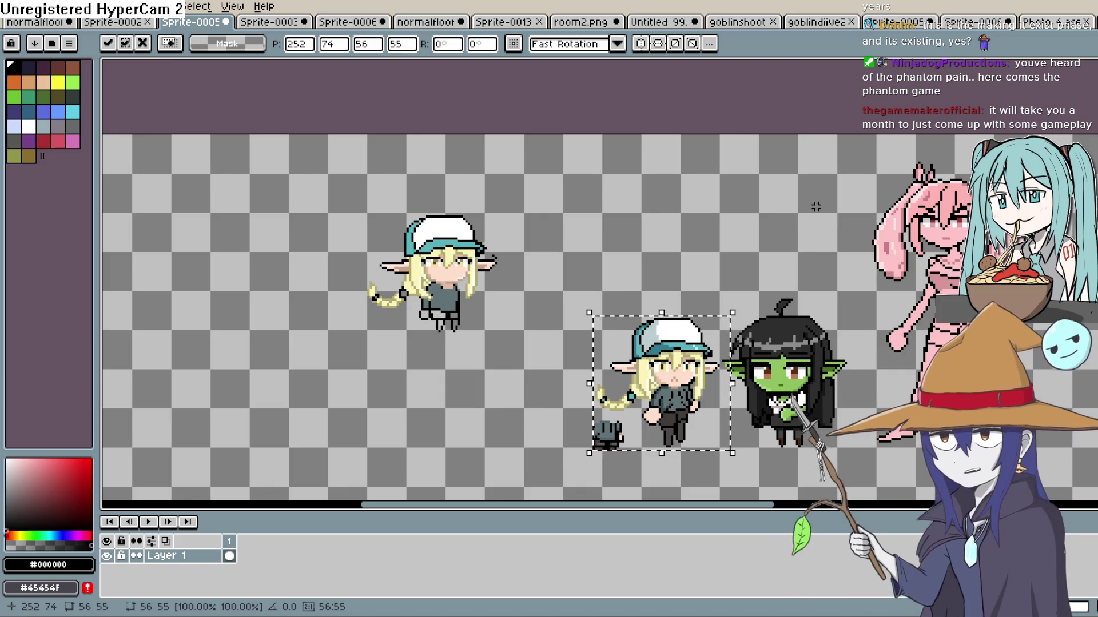
{"action": "left_click", "coordinate": [788, 243]}
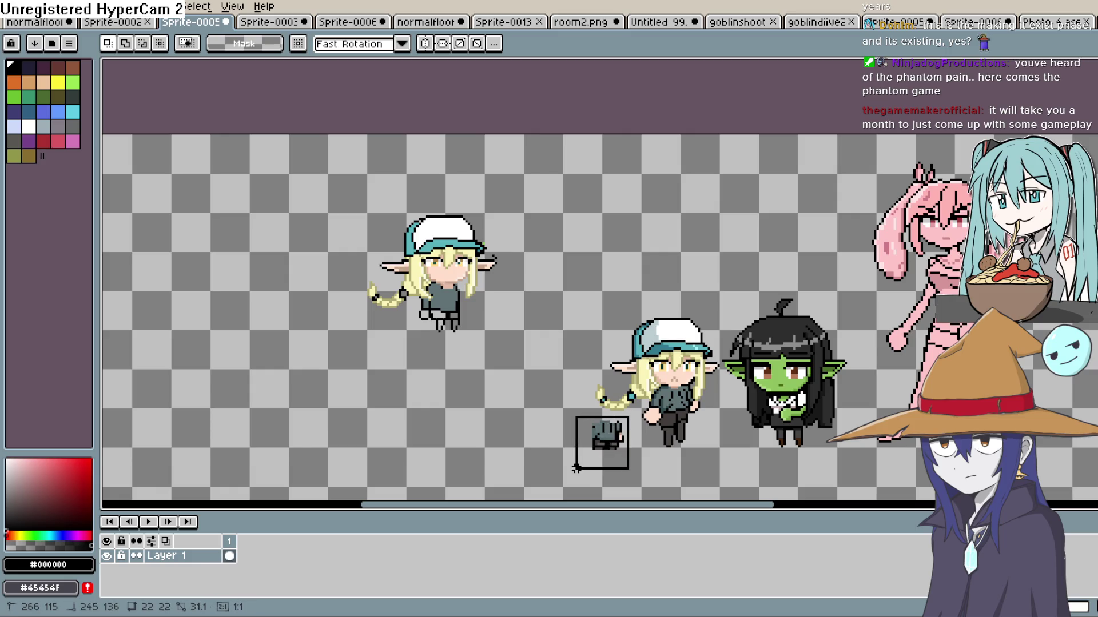
{"action": "mouse_move", "coordinate": [617, 463]}
{"action": "left_mouse_down"}
{"action": "mouse_move", "coordinate": [521, 461]}
{"action": "mouse_move", "coordinate": [364, 410]}
{"action": "left_mouse_up"}
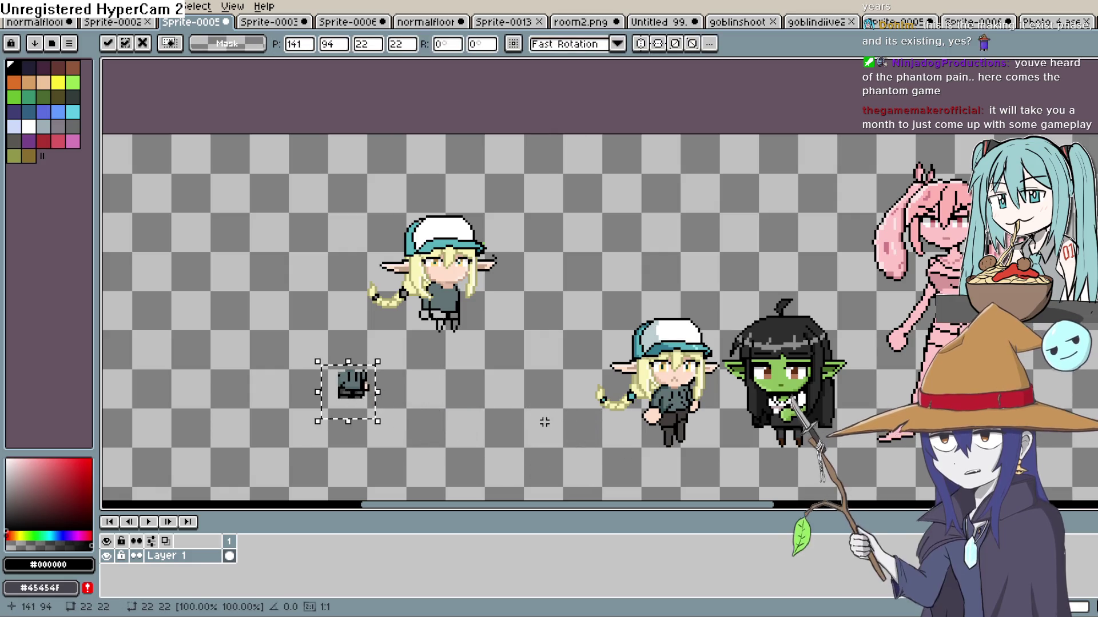
{"action": "left_click", "coordinate": [571, 418]}
Reposition the pasted elf girl so she stands right beside the goblin.
{"action": "scroll", "coordinate": [744, 426], "scroll_direction": "up", "scroll_amount": 2}
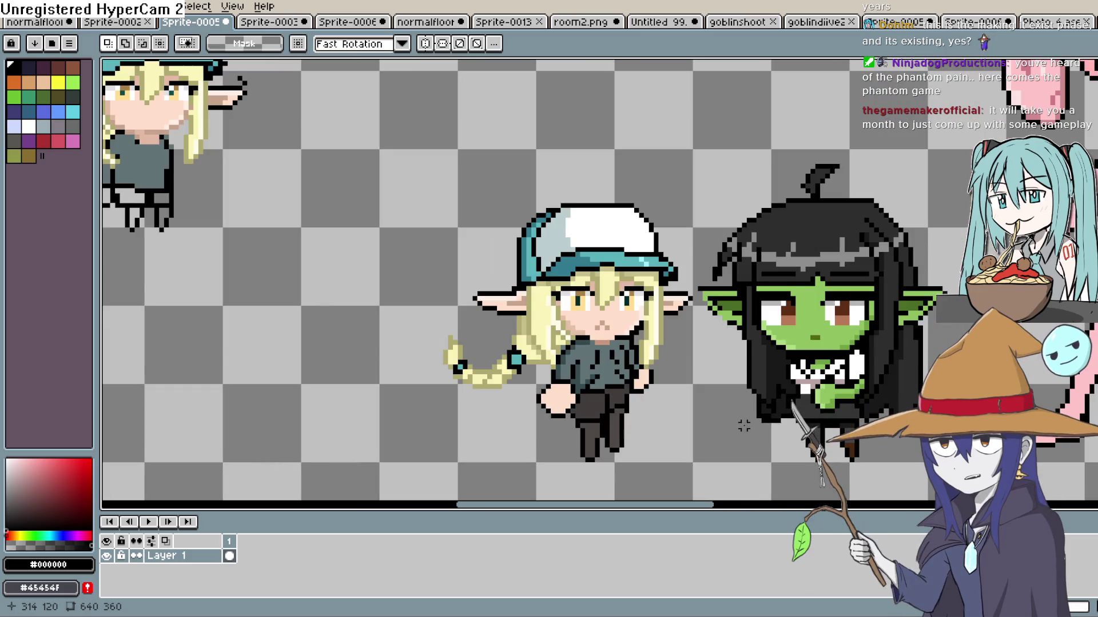
{"action": "mouse_move", "coordinate": [405, 176]}
{"action": "left_mouse_down"}
{"action": "mouse_move", "coordinate": [568, 387]}
{"action": "mouse_move", "coordinate": [701, 465]}
{"action": "left_mouse_up"}
{"action": "mouse_move", "coordinate": [633, 417]}
{"action": "left_mouse_down"}
{"action": "mouse_move", "coordinate": [879, 400]}
{"action": "mouse_move", "coordinate": [869, 402]}
{"action": "left_mouse_up"}
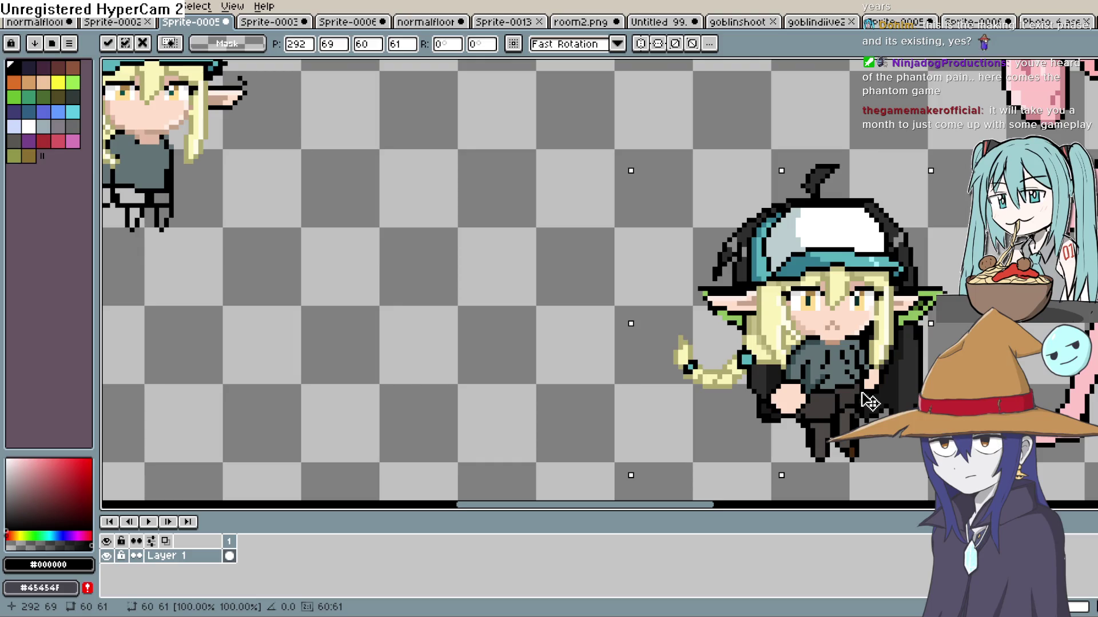
{"action": "left_click_drag", "start_coordinate": [862, 400], "coordinate": [633, 399]}
{"action": "key", "text": "Return"}
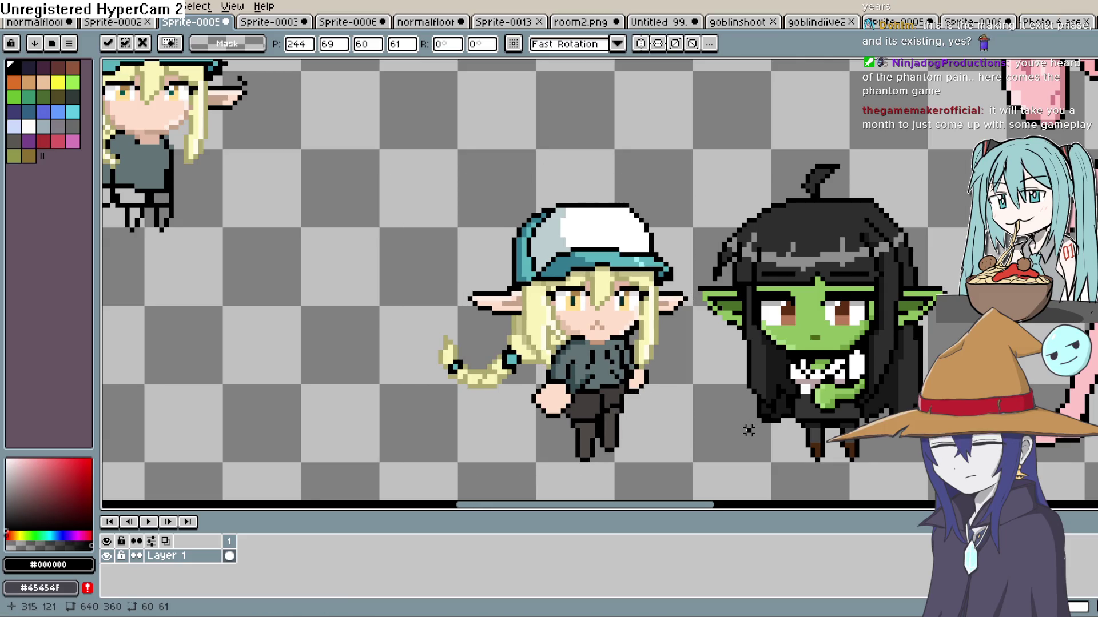
{"action": "left_click_drag", "start_coordinate": [728, 417], "coordinate": [644, 379]}
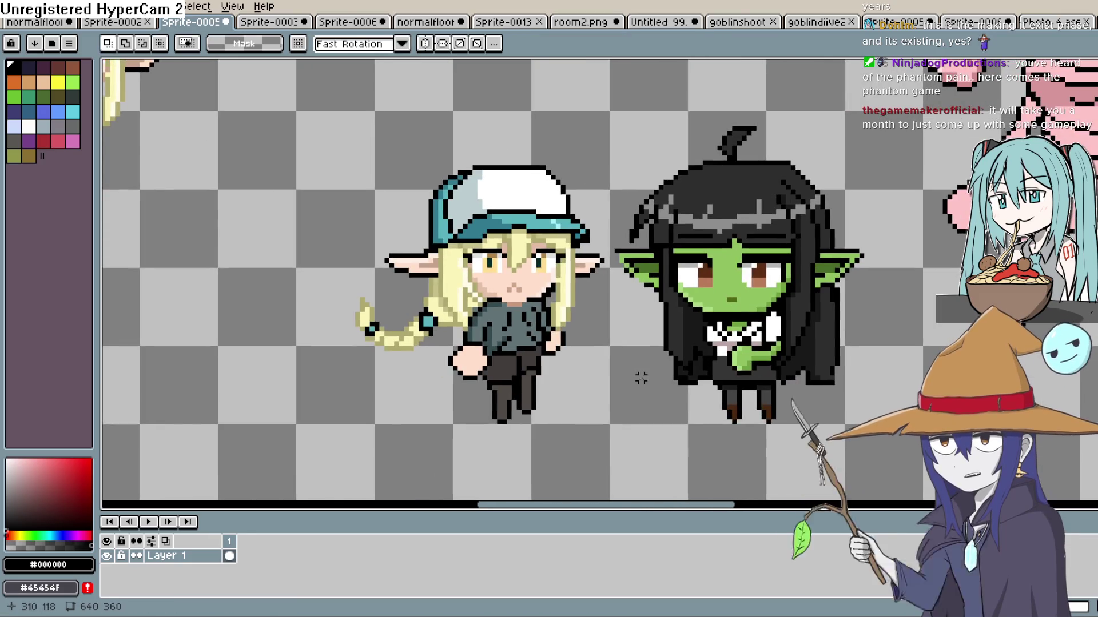
{"action": "scroll", "coordinate": [638, 379], "scroll_direction": "down", "scroll_amount": 1}
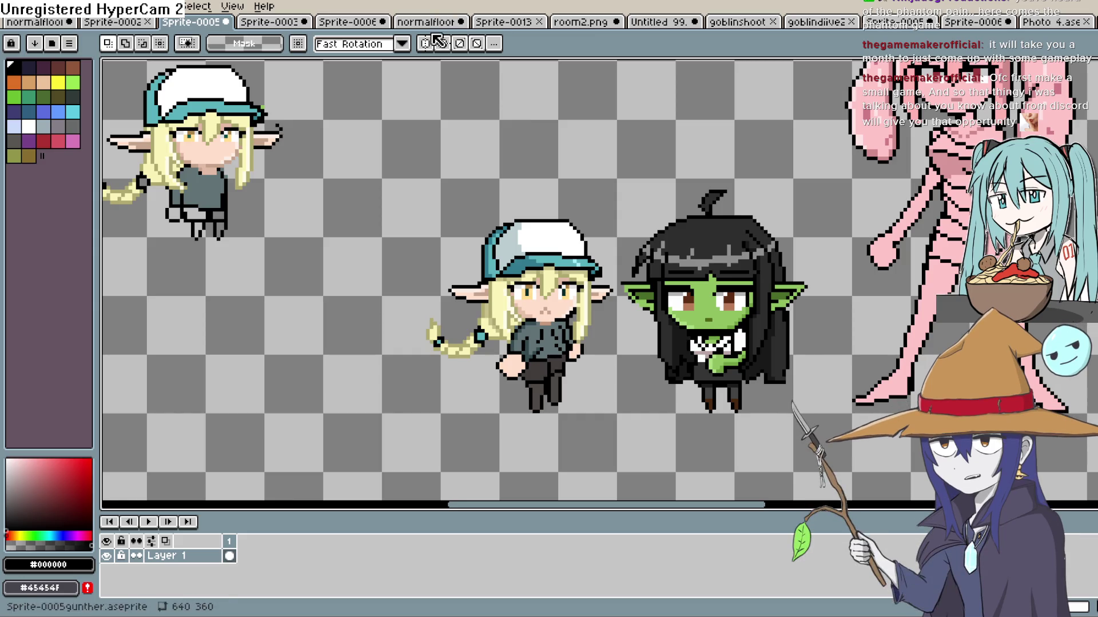
Look through the open sprites and settle on the suited man in Sprite-0006.
{"action": "left_click", "coordinate": [432, 22]}
{"action": "left_click", "coordinate": [346, 23]}
{"action": "left_click", "coordinate": [279, 24]}
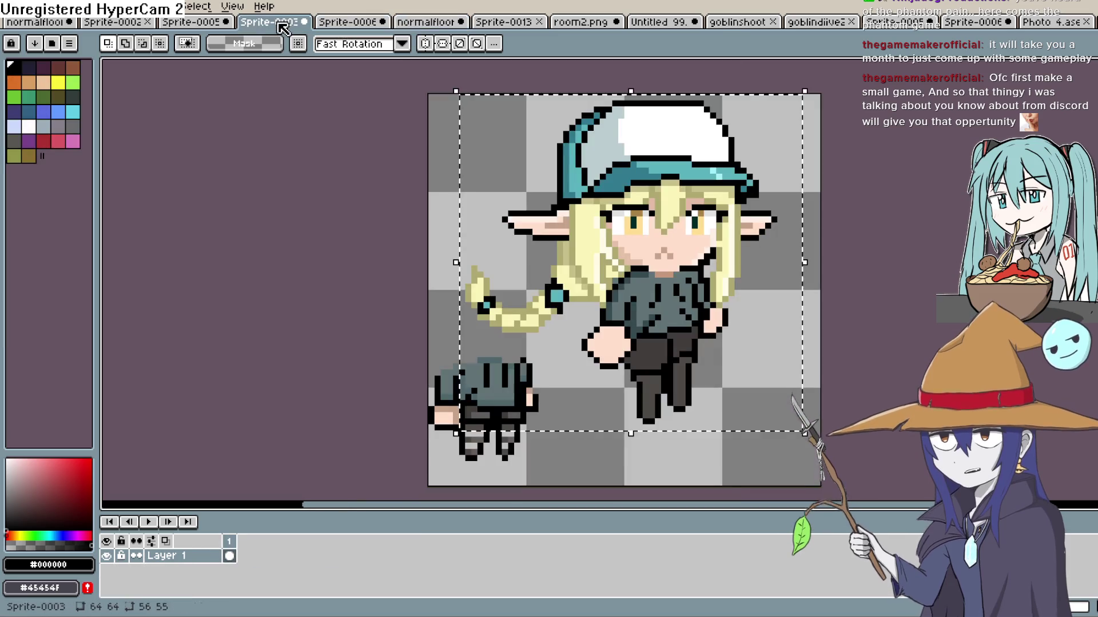
{"action": "left_click", "coordinate": [195, 23]}
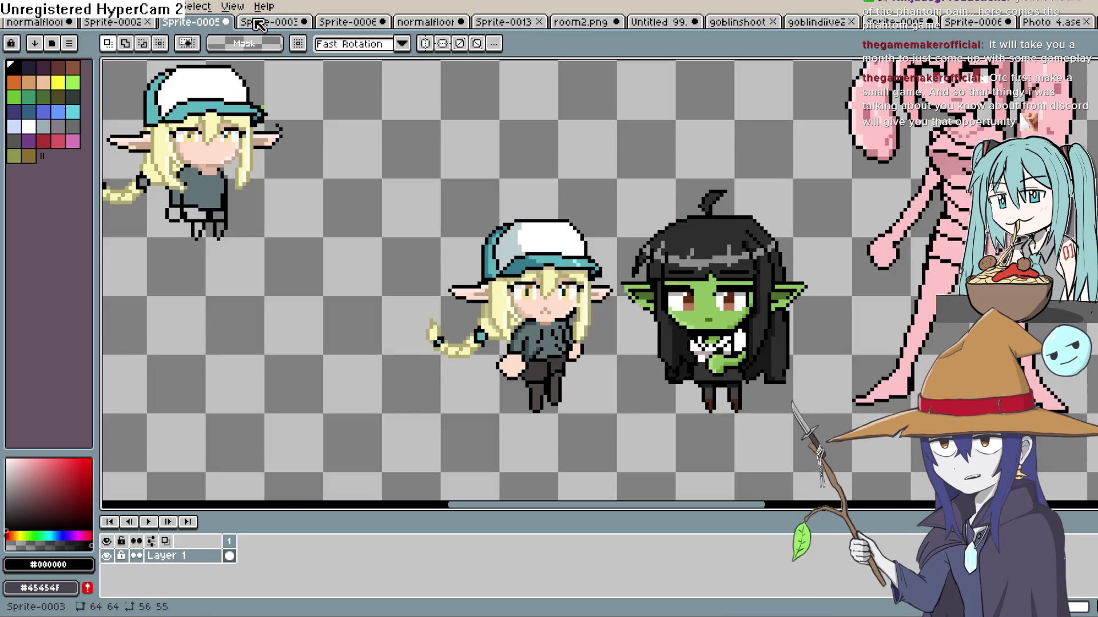
{"action": "left_click", "coordinate": [269, 23]}
{"action": "left_click", "coordinate": [349, 22]}
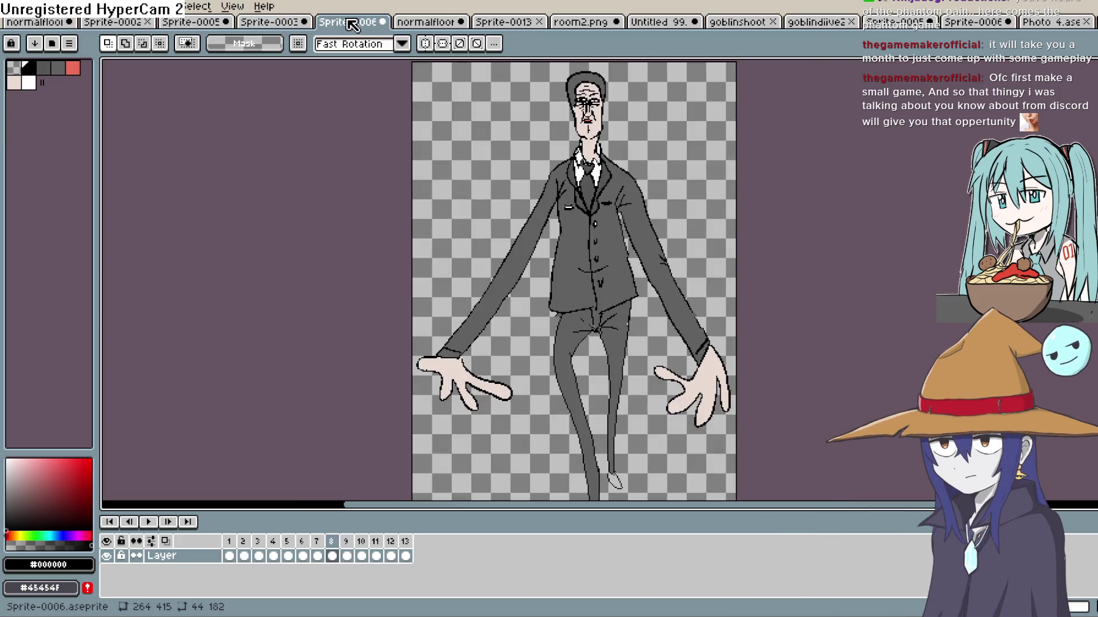
Play the suited man's 13-frame animation in Sprite-0006, then stop it.
{"action": "left_click", "coordinate": [149, 520]}
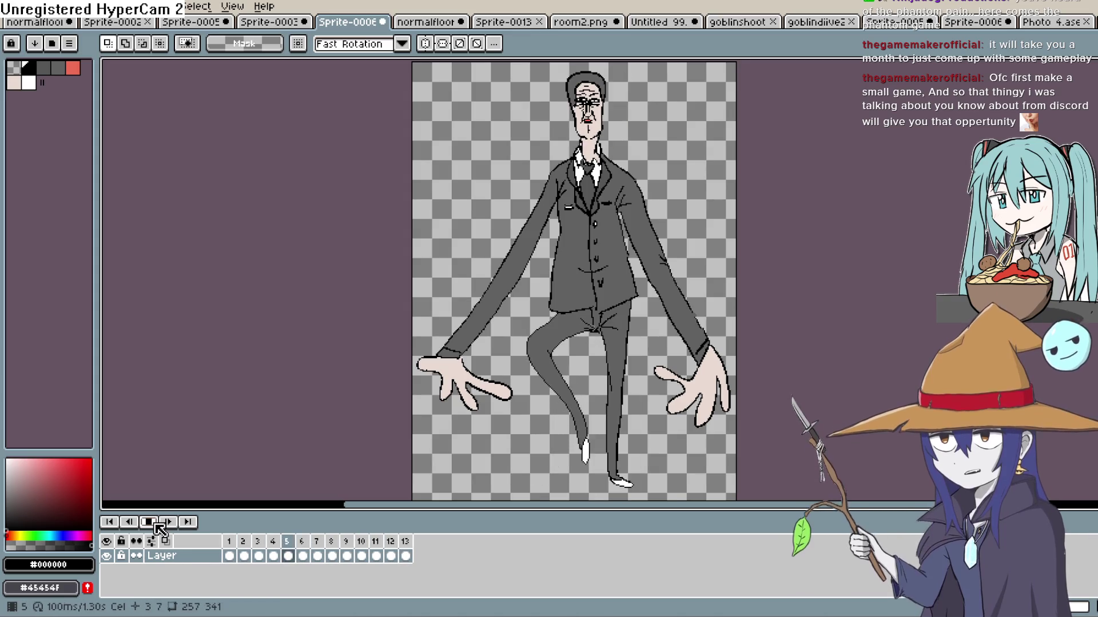
{"action": "left_click", "coordinate": [154, 523]}
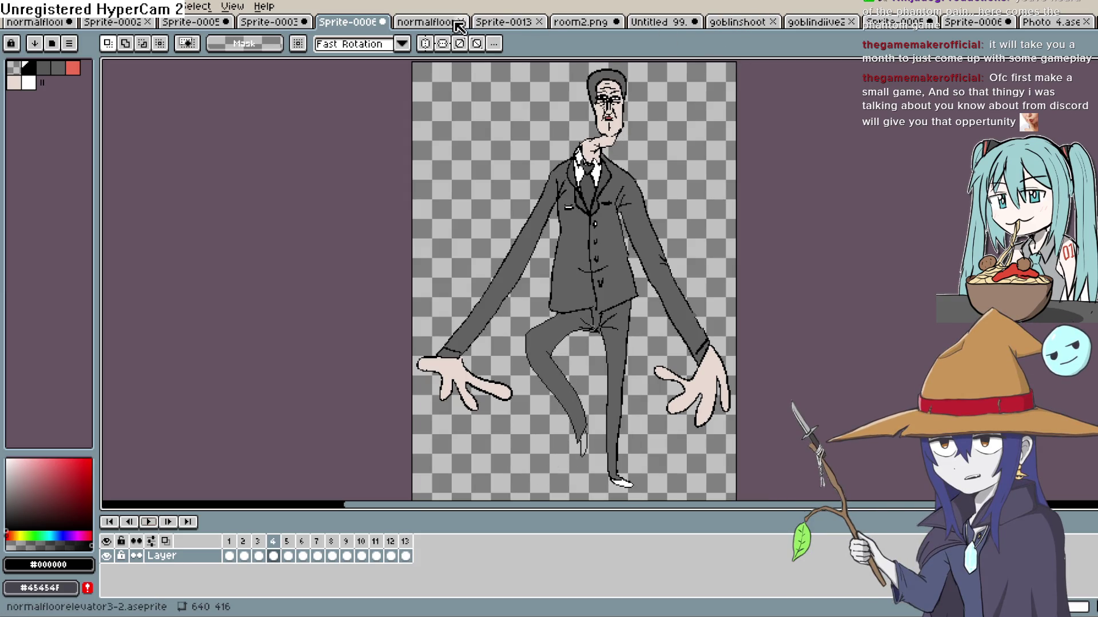
{"action": "left_click", "coordinate": [429, 23]}
{"action": "left_click", "coordinate": [350, 22]}
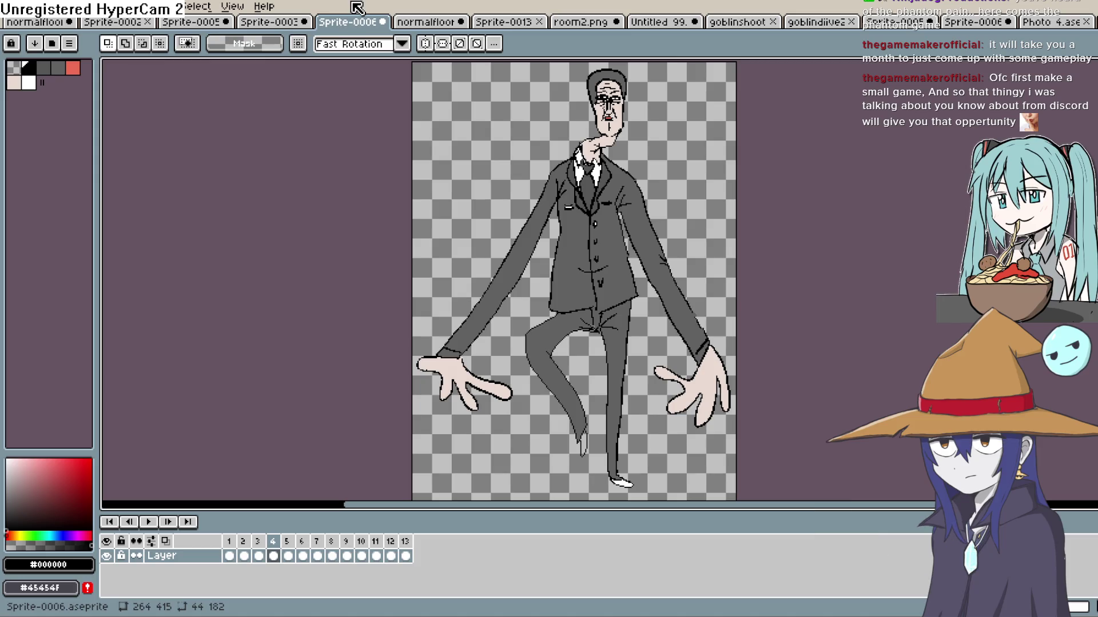
Flip between the open sprites and end on the elf girl in Sprite-0003.
{"action": "left_click", "coordinate": [280, 27]}
{"action": "left_click", "coordinate": [345, 27]}
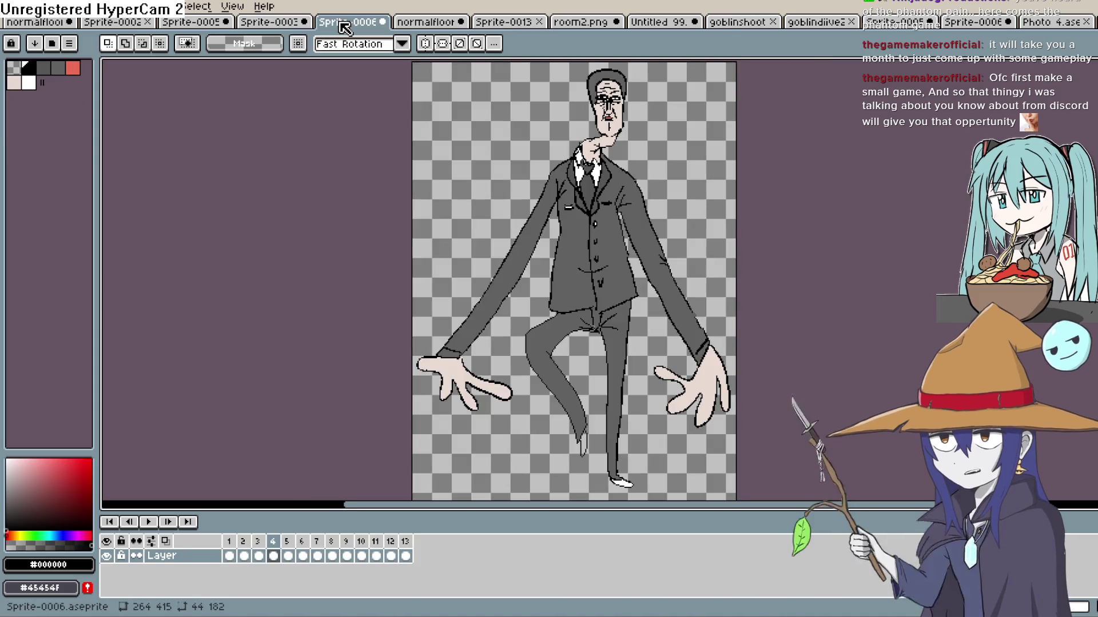
{"action": "key", "text": "ctrl+shift+Tab"}
{"action": "key", "text": "ctrl+Tab"}
{"action": "left_click", "coordinate": [289, 26]}
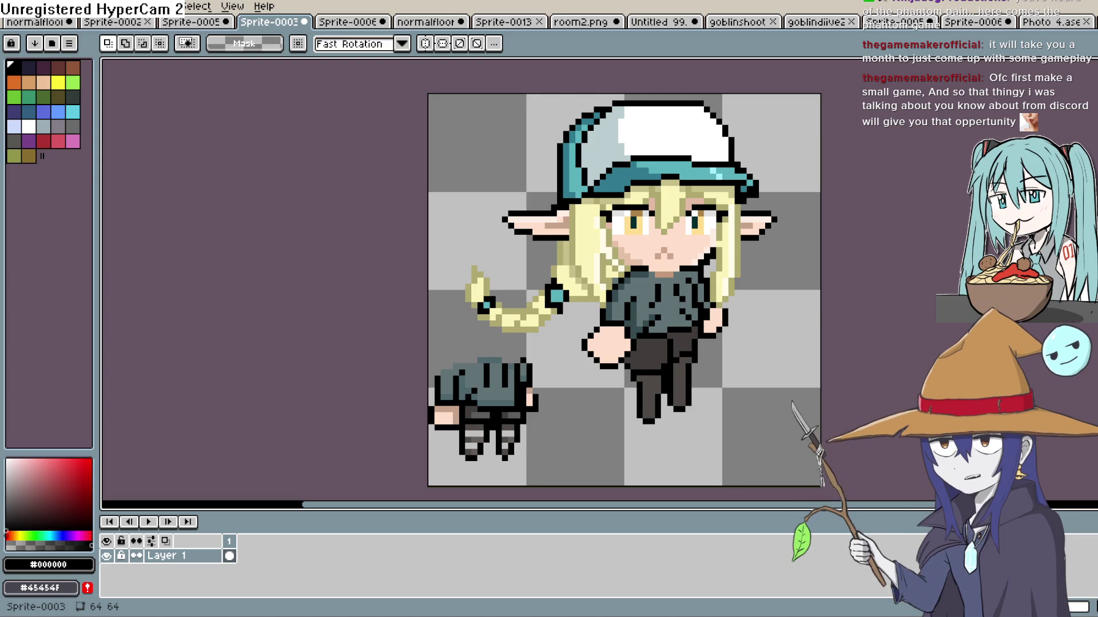
Cycle through the open sprite tabs and return to the elf in Sprite-0003.
{"action": "left_click", "coordinate": [431, 22]}
{"action": "left_click", "coordinate": [350, 21]}
{"action": "left_click", "coordinate": [264, 23]}
{"action": "left_click", "coordinate": [410, 23]}
{"action": "left_click", "coordinate": [337, 22]}
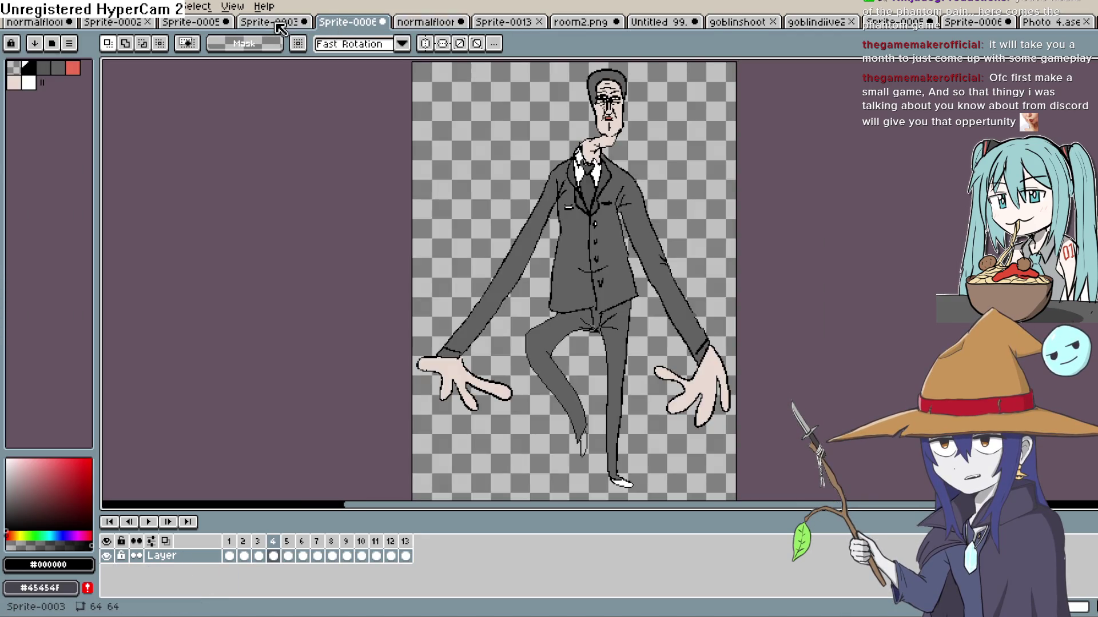
{"action": "left_click", "coordinate": [278, 24]}
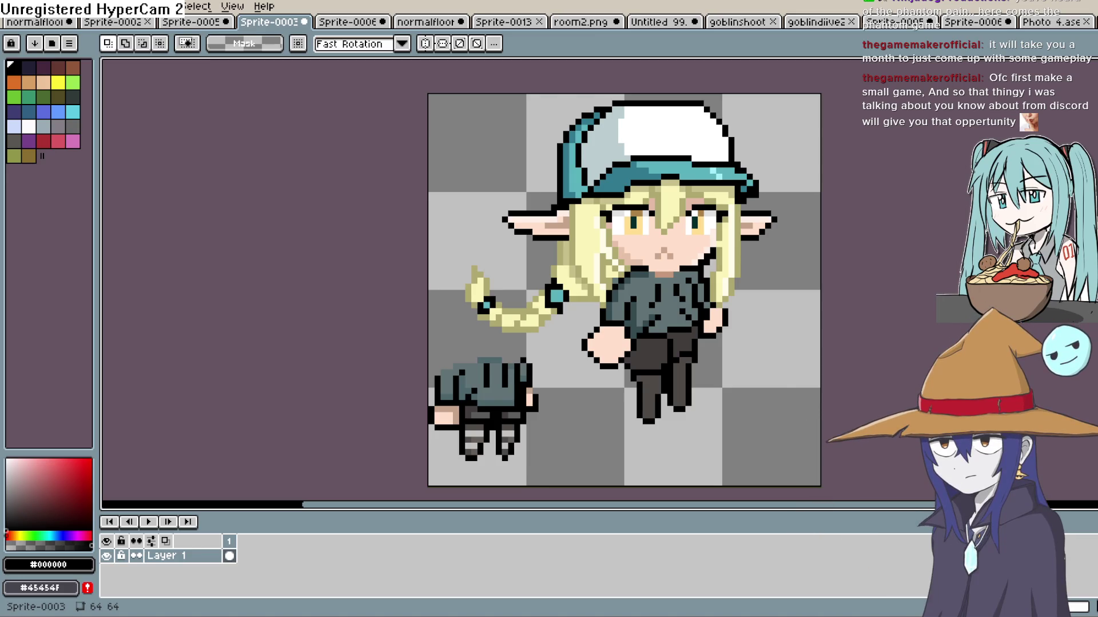
Select and delete the stray goblin fragment in the canvas's lower-left corner.
{"action": "mouse_move", "coordinate": [546, 346]}
{"action": "left_mouse_down"}
{"action": "mouse_move", "coordinate": [503, 452]}
{"action": "mouse_move", "coordinate": [413, 470]}
{"action": "mouse_move", "coordinate": [429, 473]}
{"action": "left_mouse_up"}
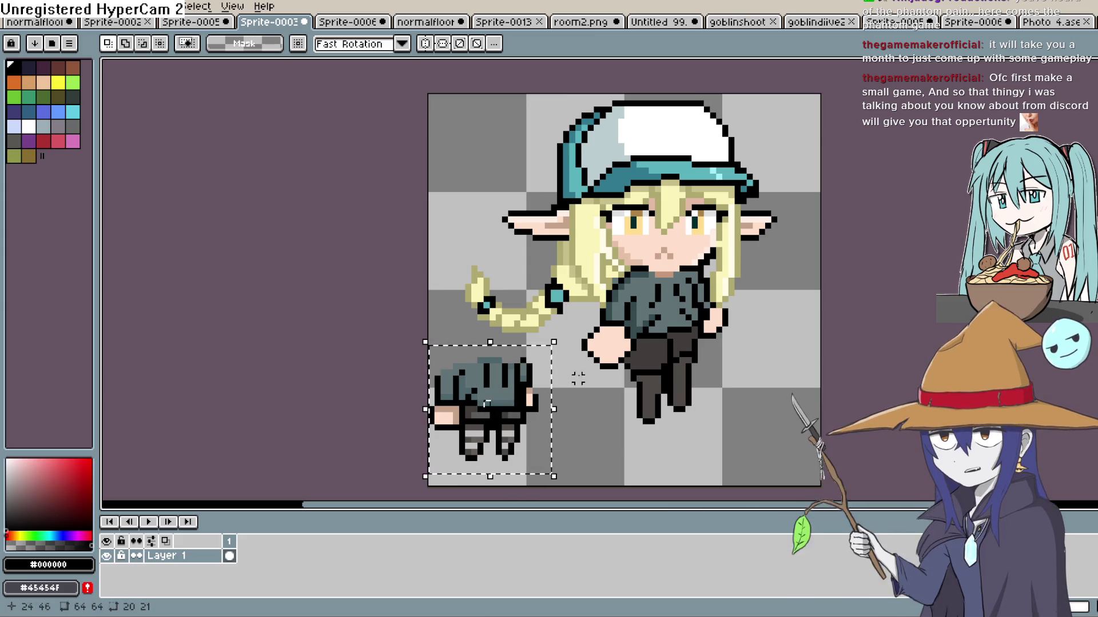
{"action": "key", "text": "ctrl+d"}
{"action": "key", "text": "u"}
{"action": "left_click_drag", "start_coordinate": [567, 336], "coordinate": [450, 452]}
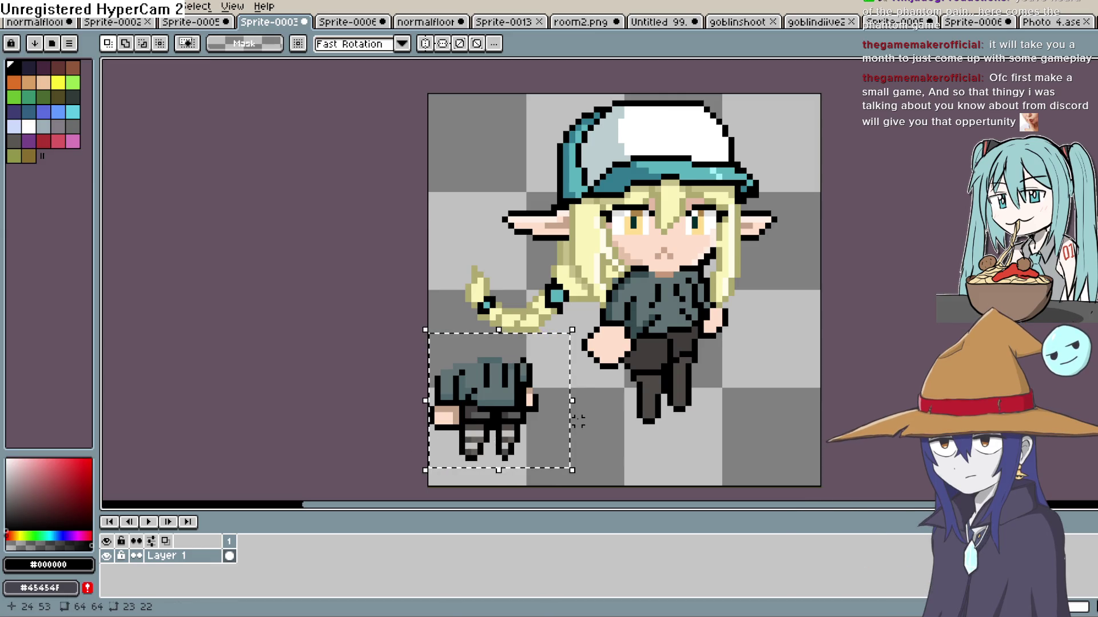
{"action": "key", "text": "Delete"}
Move the elf-girl figure toward the centre of the 64x64 canvas, around -2, 5.
{"action": "mouse_move", "coordinate": [779, 105]}
{"action": "left_mouse_down"}
{"action": "mouse_move", "coordinate": [759, 212]}
{"action": "mouse_move", "coordinate": [792, 100]}
{"action": "mouse_move", "coordinate": [816, 90]}
{"action": "mouse_move", "coordinate": [572, 402]}
{"action": "left_mouse_up"}
{"action": "key", "text": "ctrl+v"}
{"action": "left_click_drag", "start_coordinate": [656, 361], "coordinate": [671, 353]}
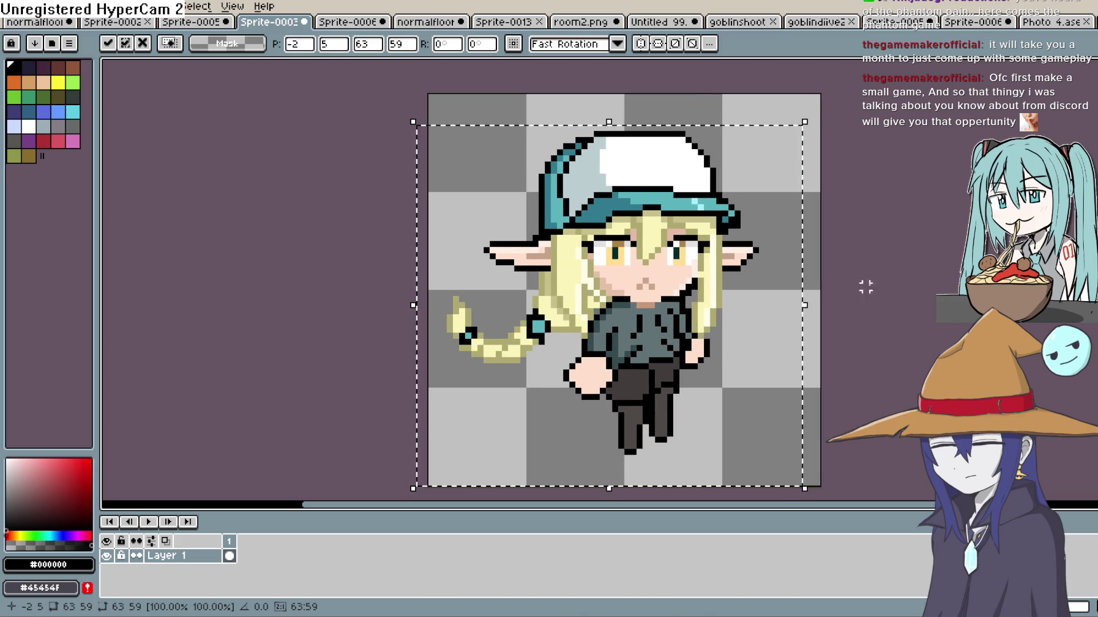
{"action": "left_click", "coordinate": [835, 293]}
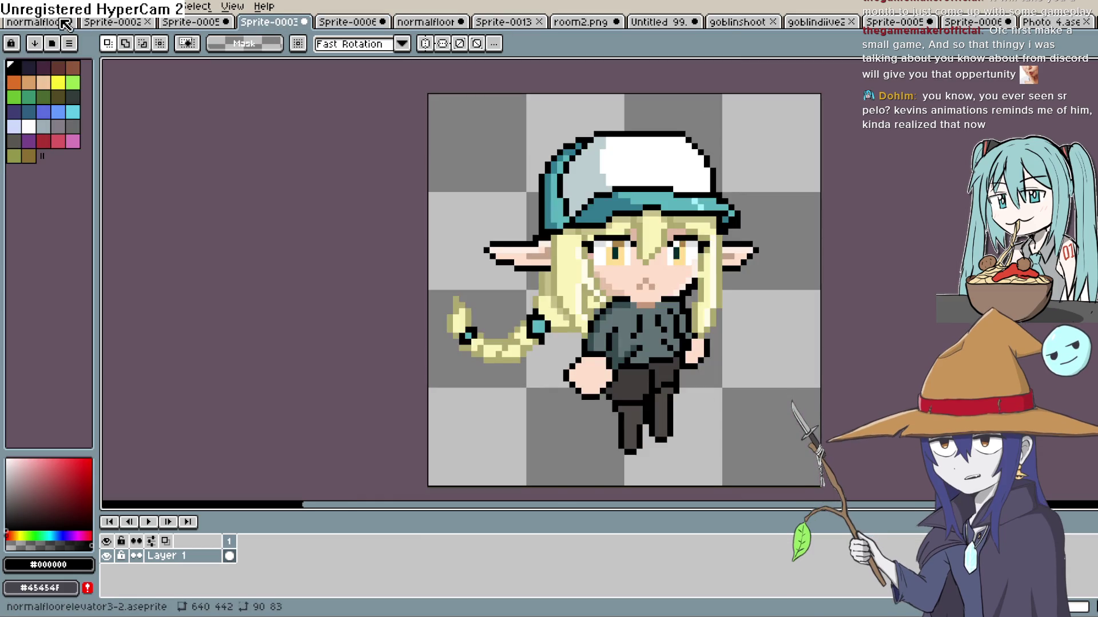
Export the Sprite-0003 elf girl via File > Export As to gunther.png.
{"action": "key", "text": "alt+f"}
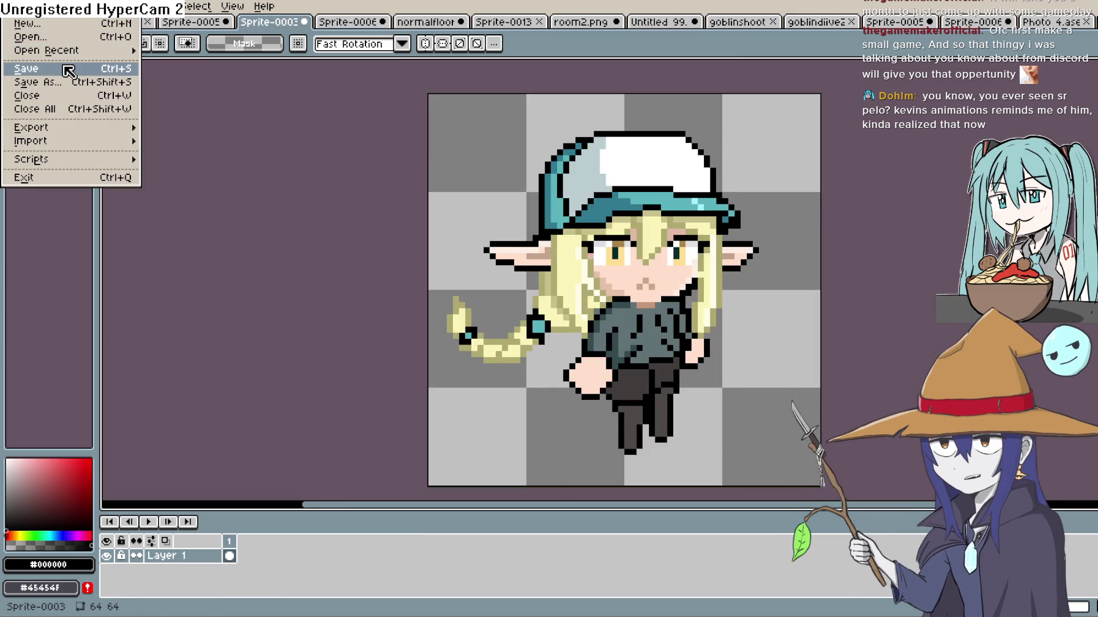
{"action": "mouse_move", "coordinate": [86, 127]}
{"action": "left_click", "coordinate": [177, 129]}
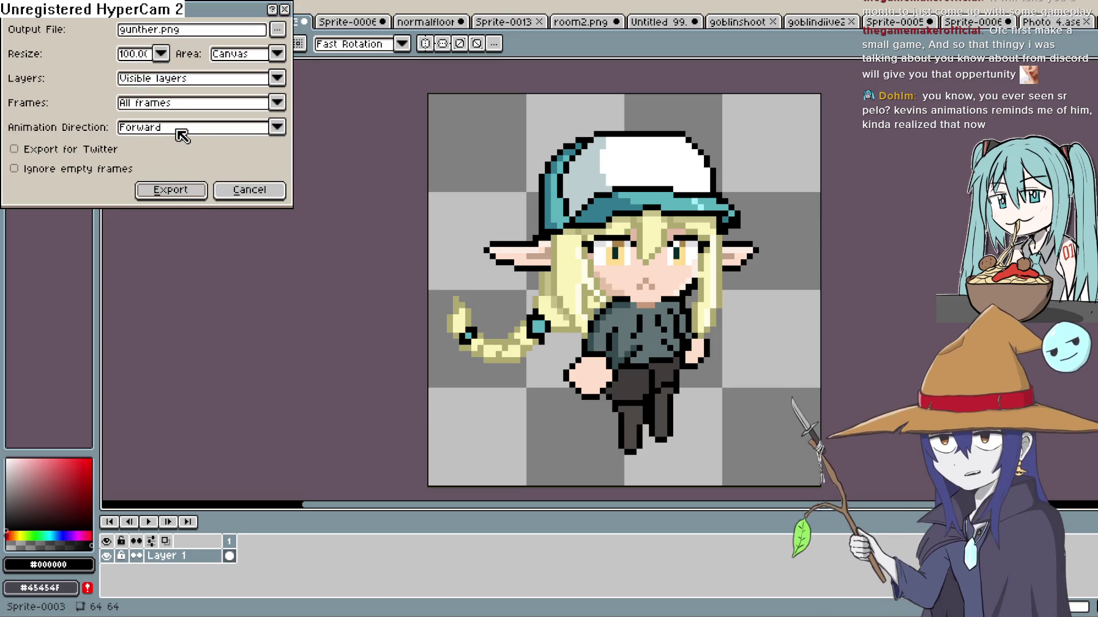
{"action": "left_click", "coordinate": [277, 29]}
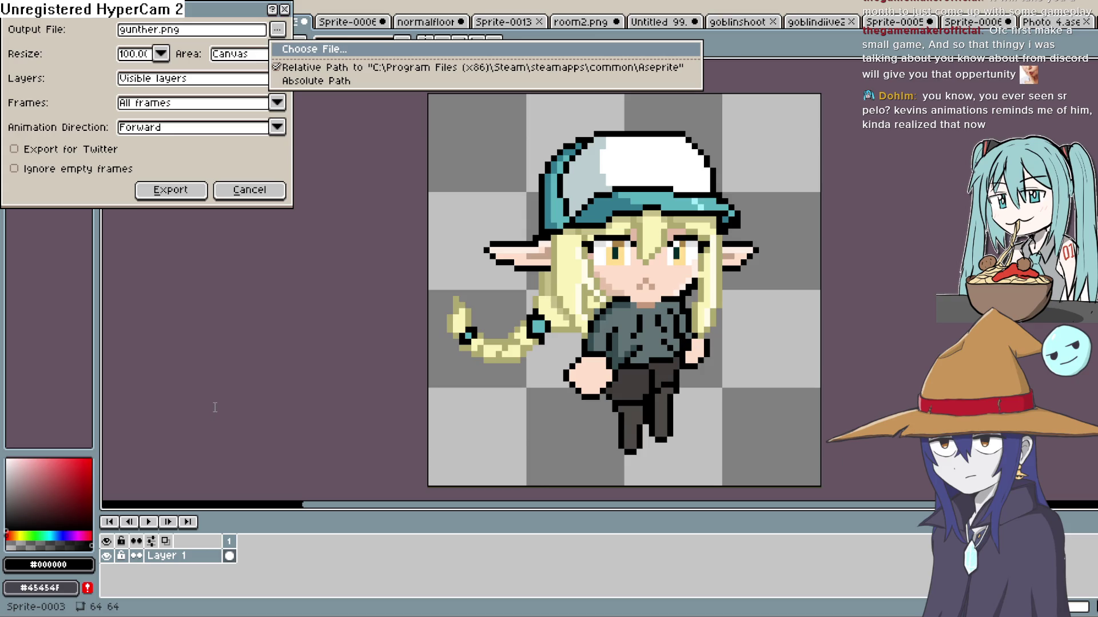
{"action": "left_click", "coordinate": [880, 479]}
{"action": "left_click", "coordinate": [171, 190]}
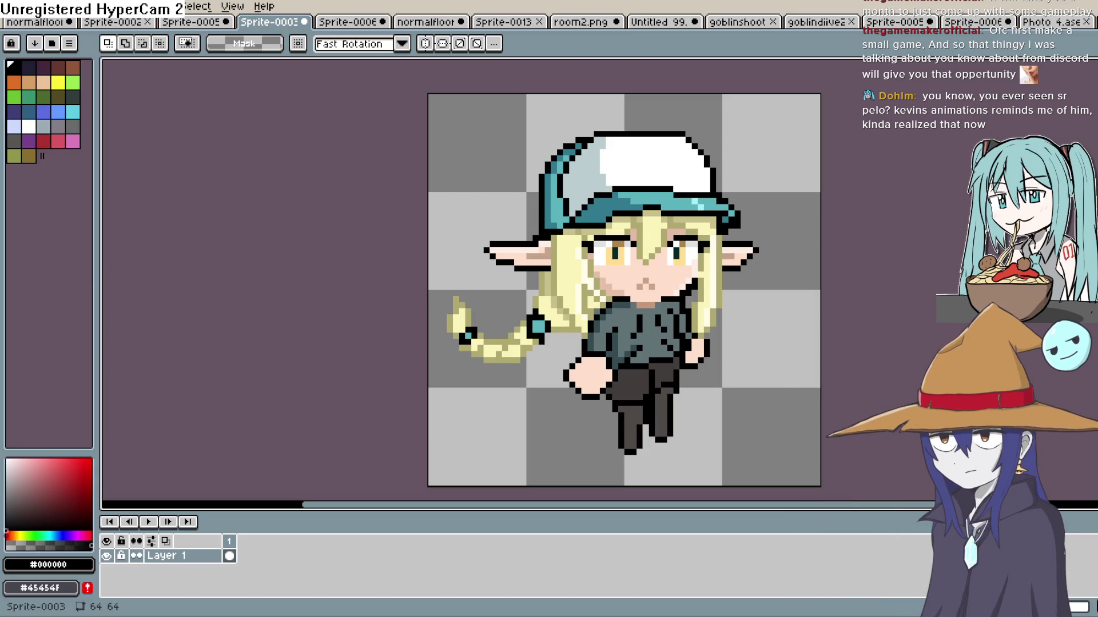
Add a 64x64 Sprite70 showing the elf-girl PNG to groundfloor1, beside the goblin's bench.
{"action": "key", "text": "alt+Tab"}
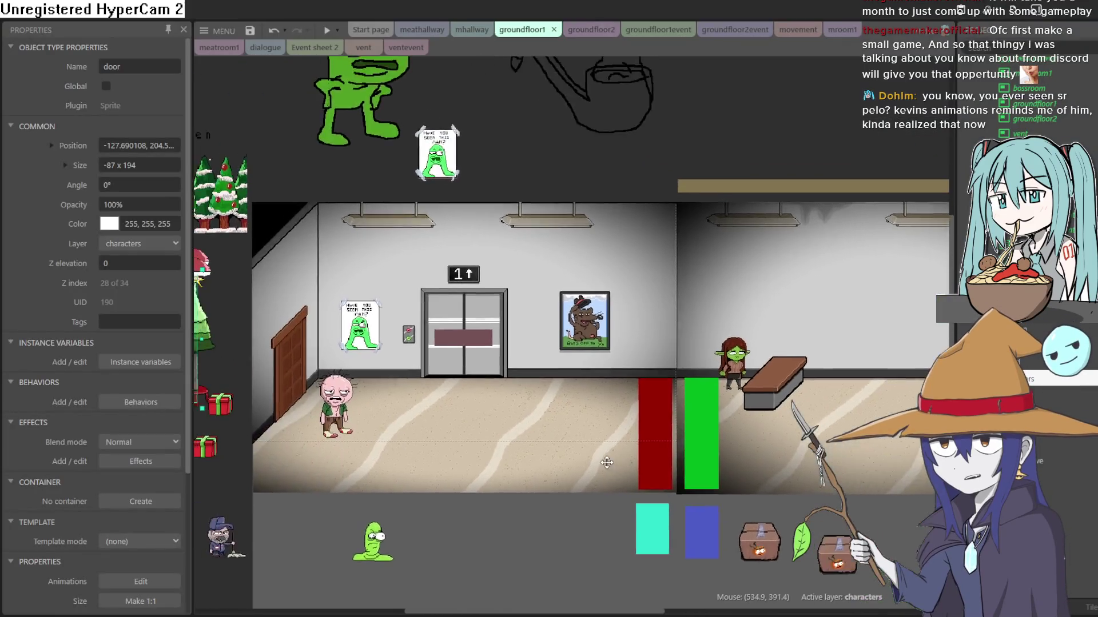
{"action": "scroll", "coordinate": [606, 462], "scroll_direction": "down", "scroll_amount": 2}
{"action": "double_click", "coordinate": [524, 379]}
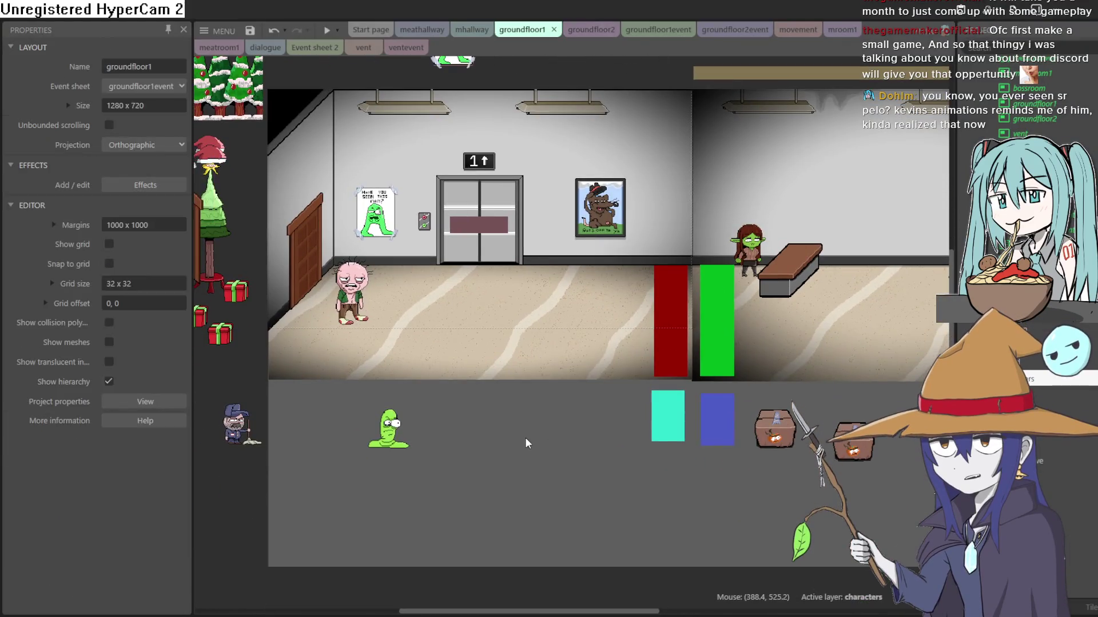
{"action": "left_click", "coordinate": [677, 456]}
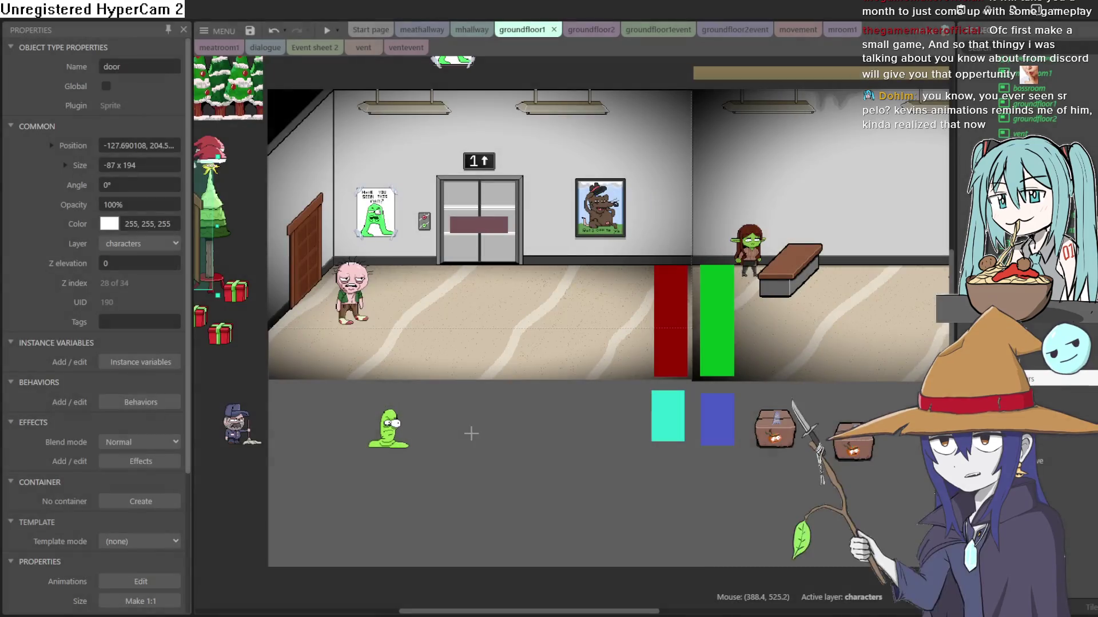
{"action": "left_click", "coordinate": [482, 430]}
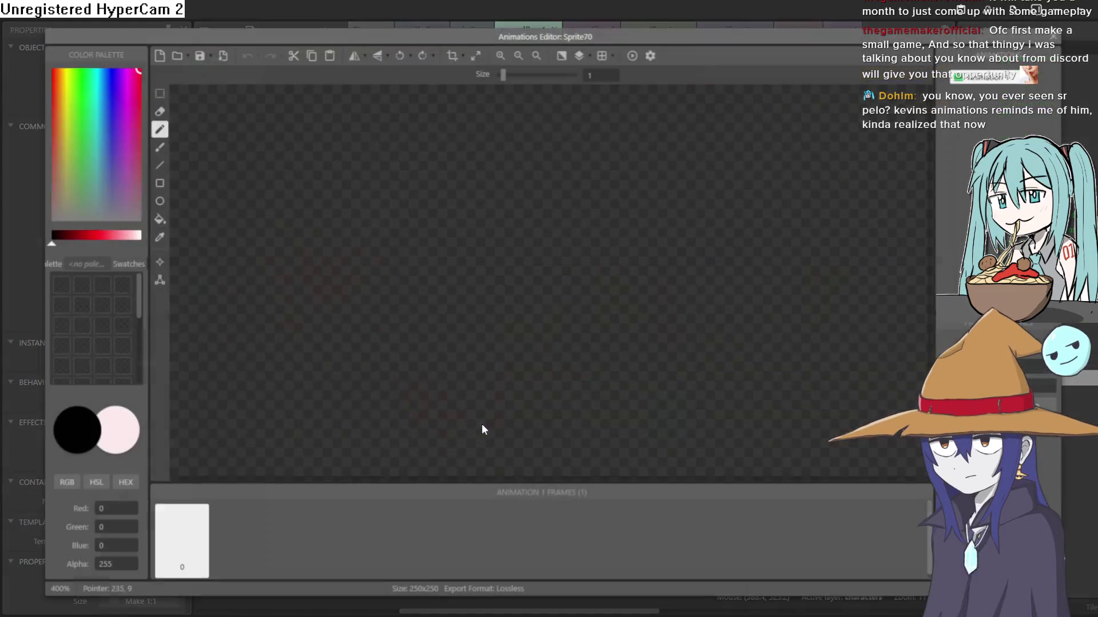
{"action": "left_click", "coordinate": [174, 56]}
{"action": "left_click", "coordinate": [1052, 37]}
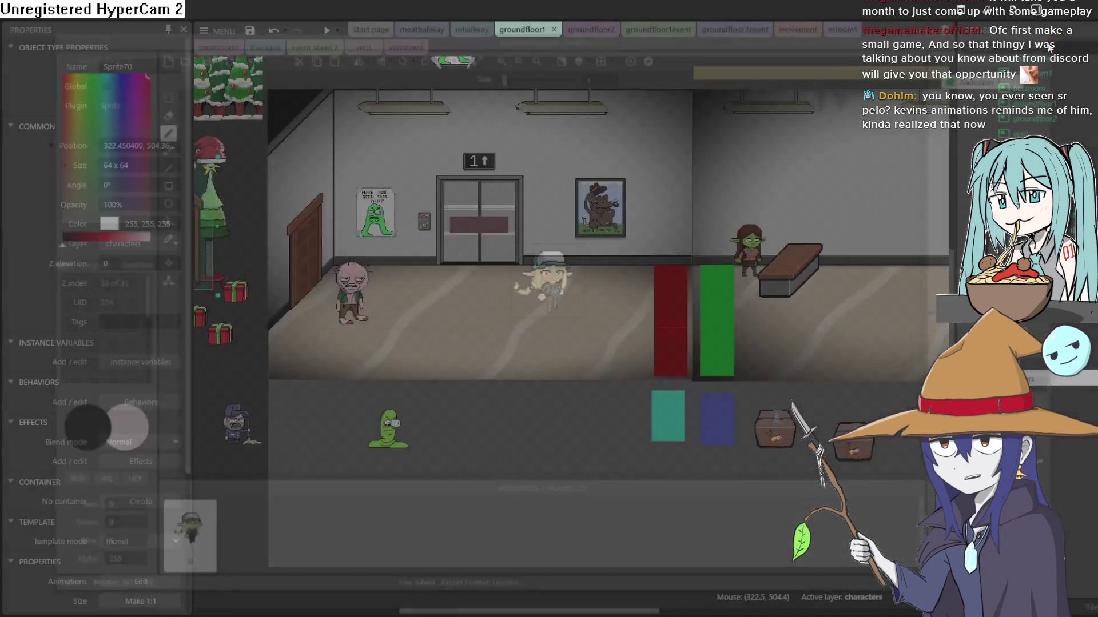
{"action": "mouse_move", "coordinate": [863, 262]}
{"action": "left_mouse_down"}
{"action": "mouse_move", "coordinate": [869, 272]}
{"action": "mouse_move", "coordinate": [711, 274]}
{"action": "mouse_move", "coordinate": [607, 240]}
{"action": "left_mouse_up"}
{"action": "scroll", "coordinate": [869, 272], "scroll_direction": "up", "scroll_amount": 1}
{"action": "scroll", "coordinate": [704, 268], "scroll_direction": "up", "scroll_amount": 5}
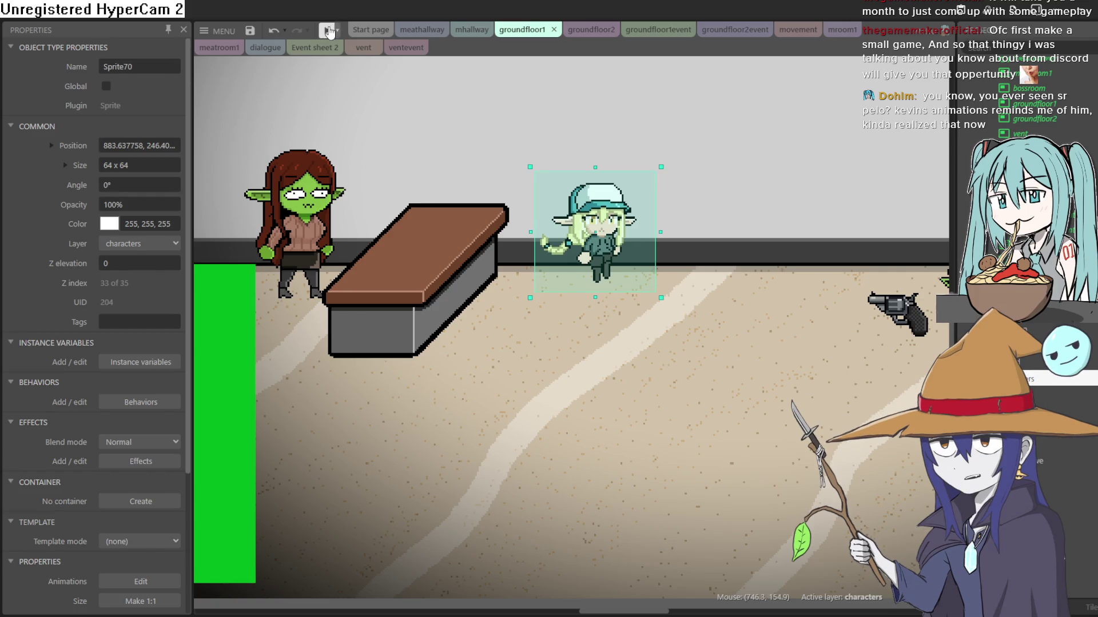
Preview the game, then drag the elf-girl sprite down onto the floor.
{"action": "left_click", "coordinate": [327, 29]}
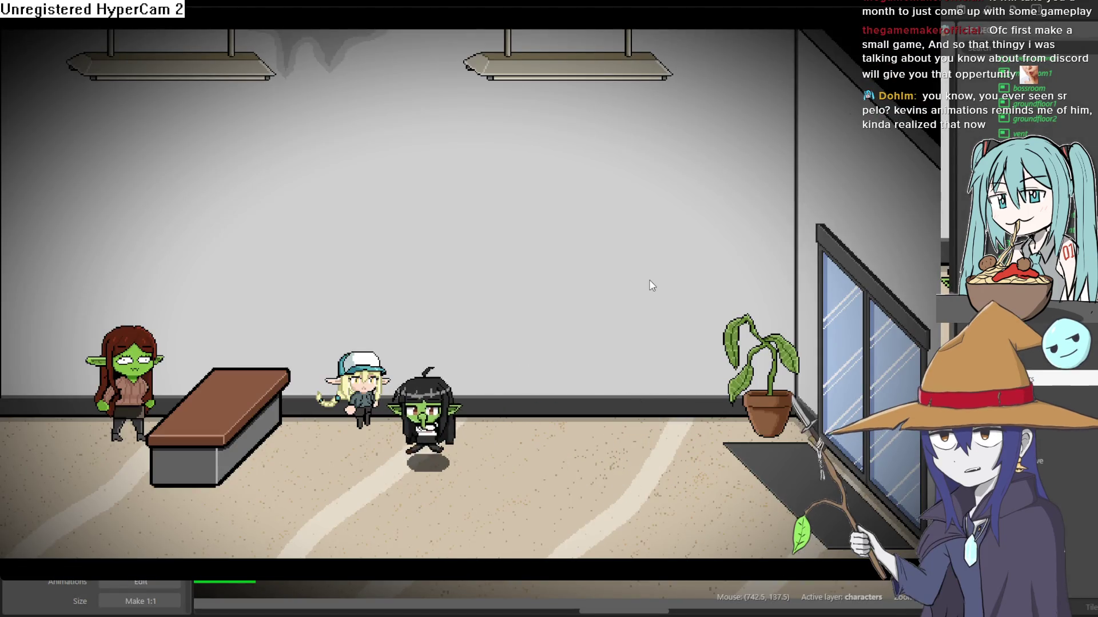
{"action": "left_click", "coordinate": [1019, 23]}
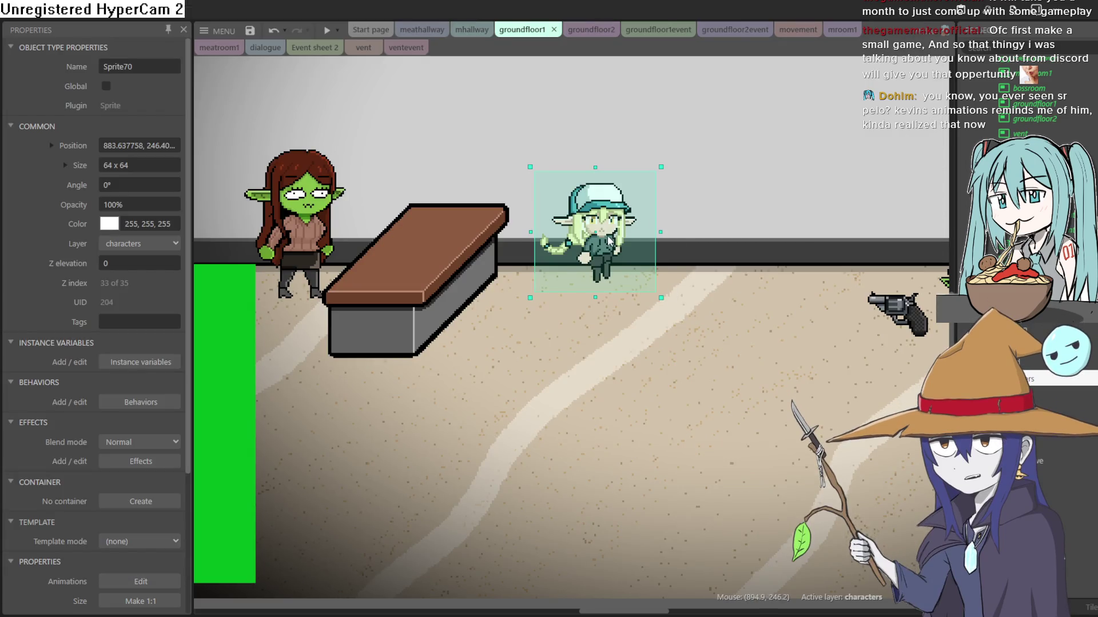
{"action": "left_click_drag", "start_coordinate": [603, 263], "coordinate": [603, 279]}
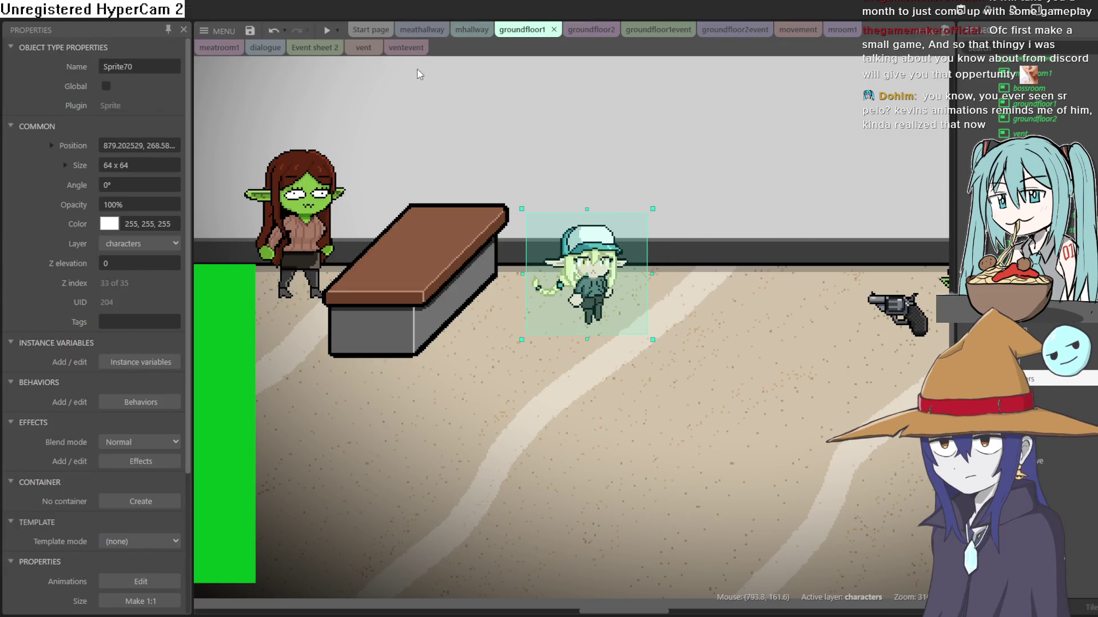
Preview with the goblin walked beside her, then lower her to about 879, 279 and re-preview.
{"action": "left_click", "coordinate": [326, 30]}
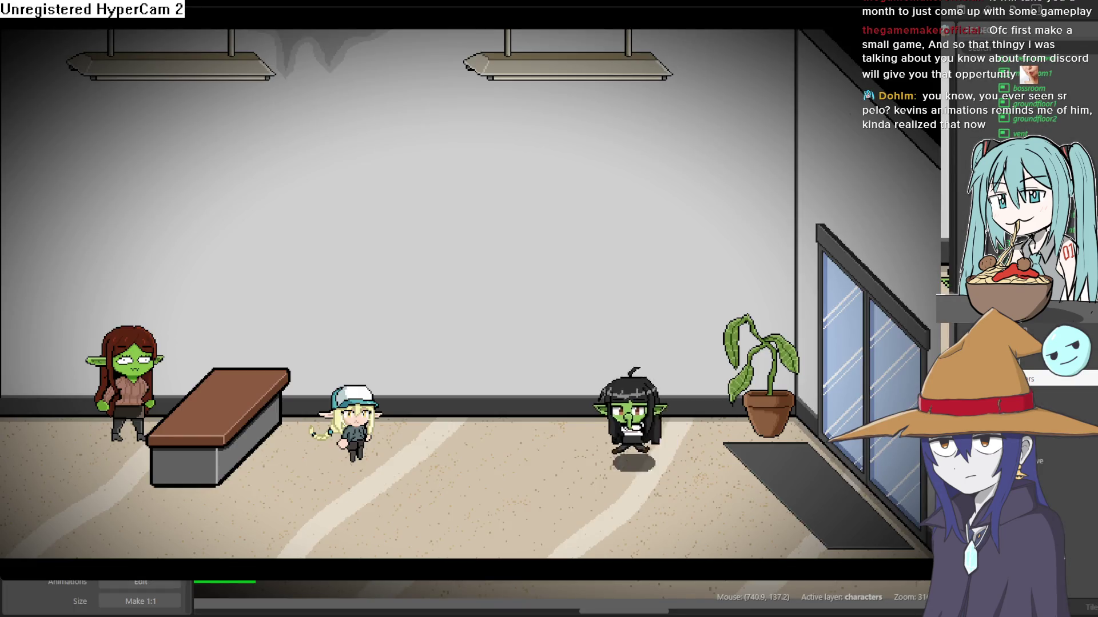
{"action": "key", "text": "Left"}
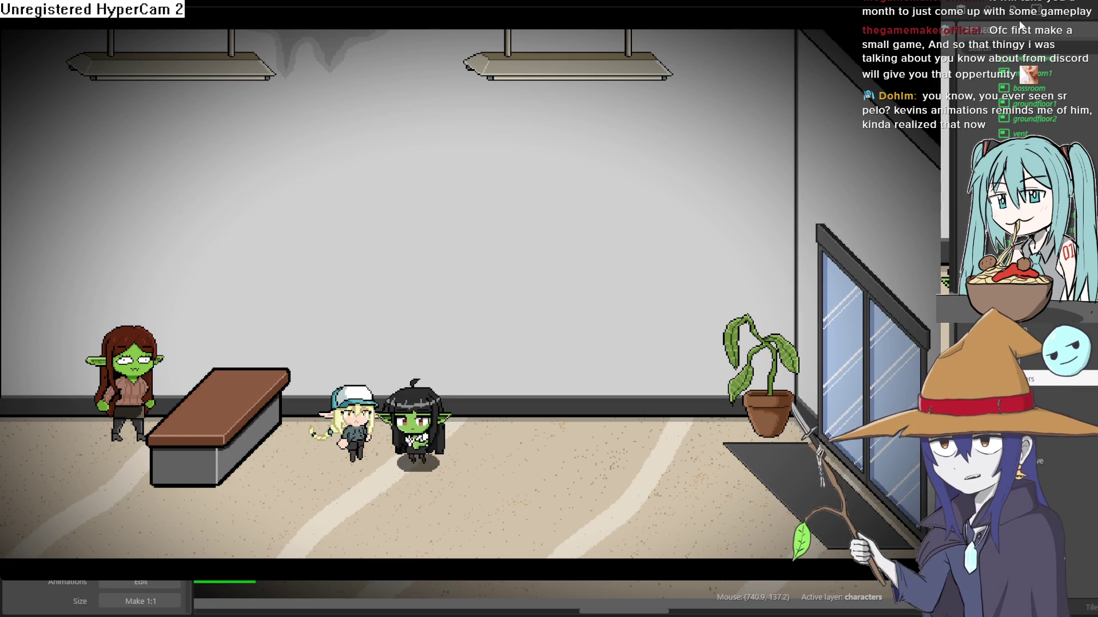
{"action": "key", "text": "alt+F4"}
{"action": "left_click_drag", "start_coordinate": [614, 279], "coordinate": [614, 299]}
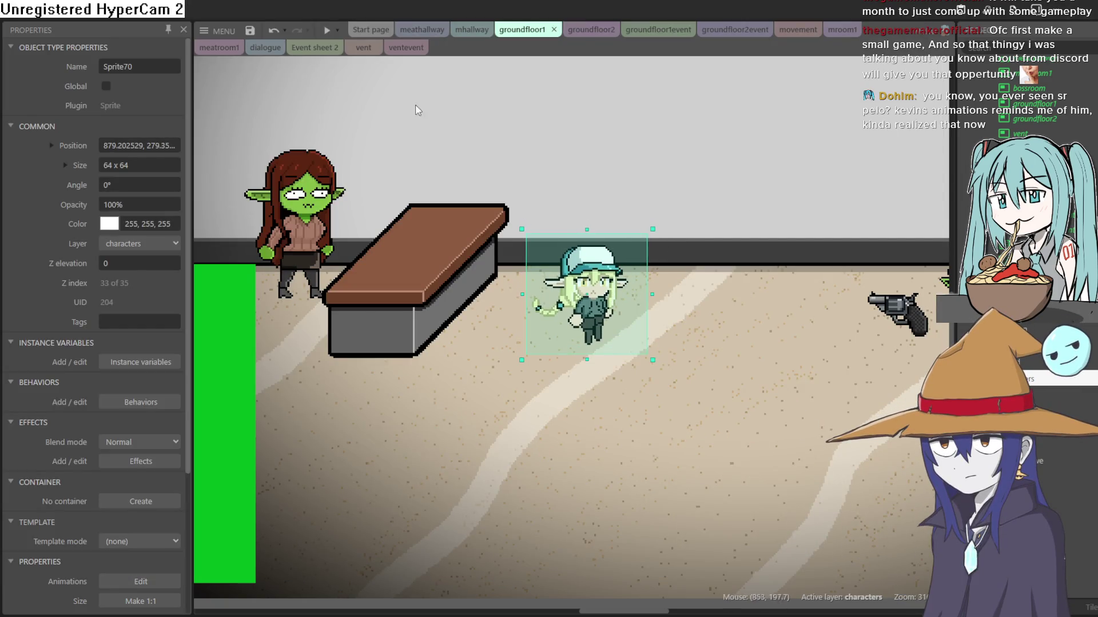
{"action": "left_click", "coordinate": [331, 31]}
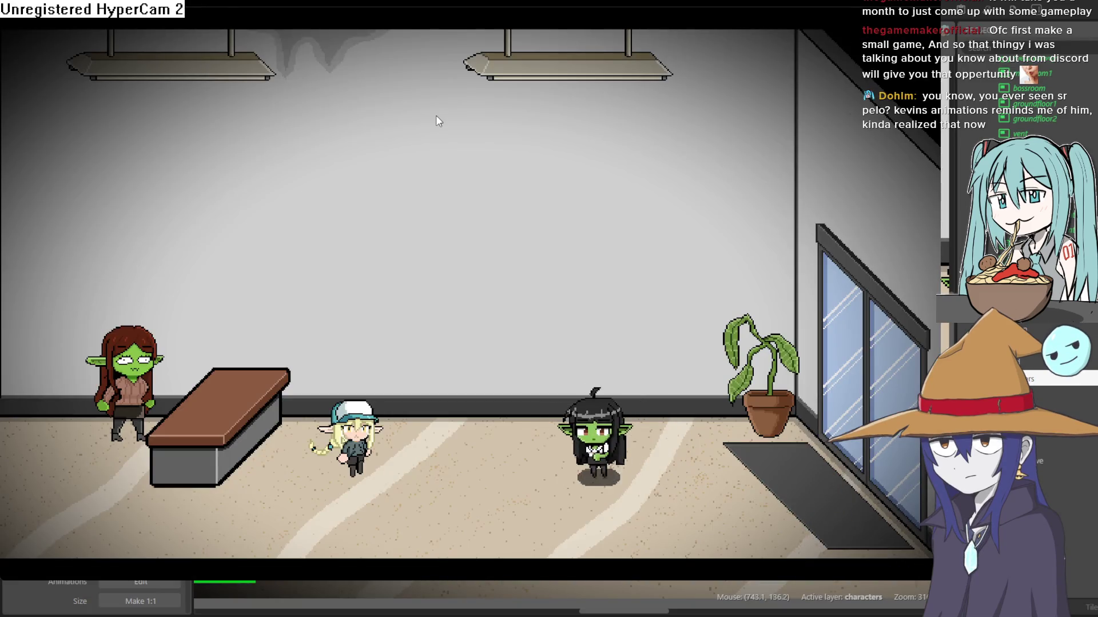
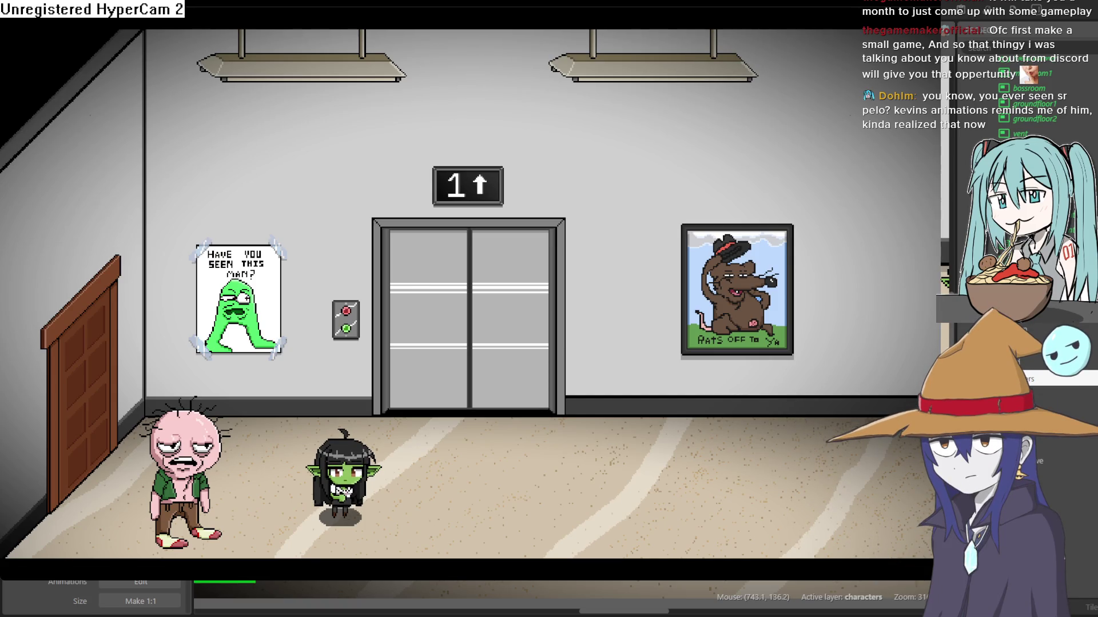
Walk the goblin around the lobby floor toward the window plant and back to mid-floor.
{"action": "key", "text": "Right"}
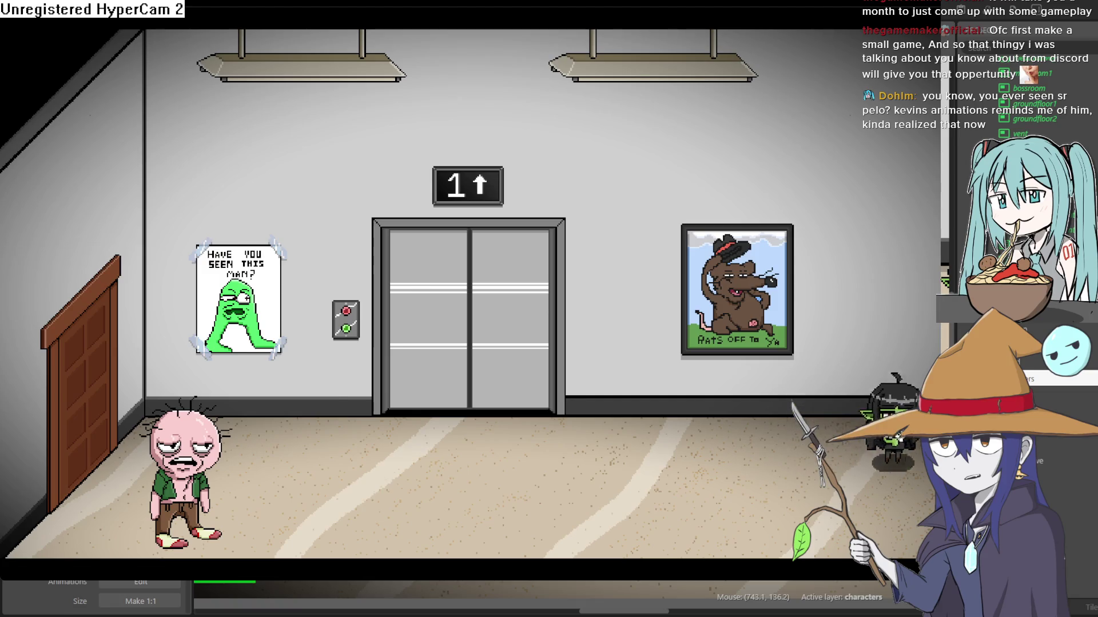
{"action": "key", "text": "Down"}
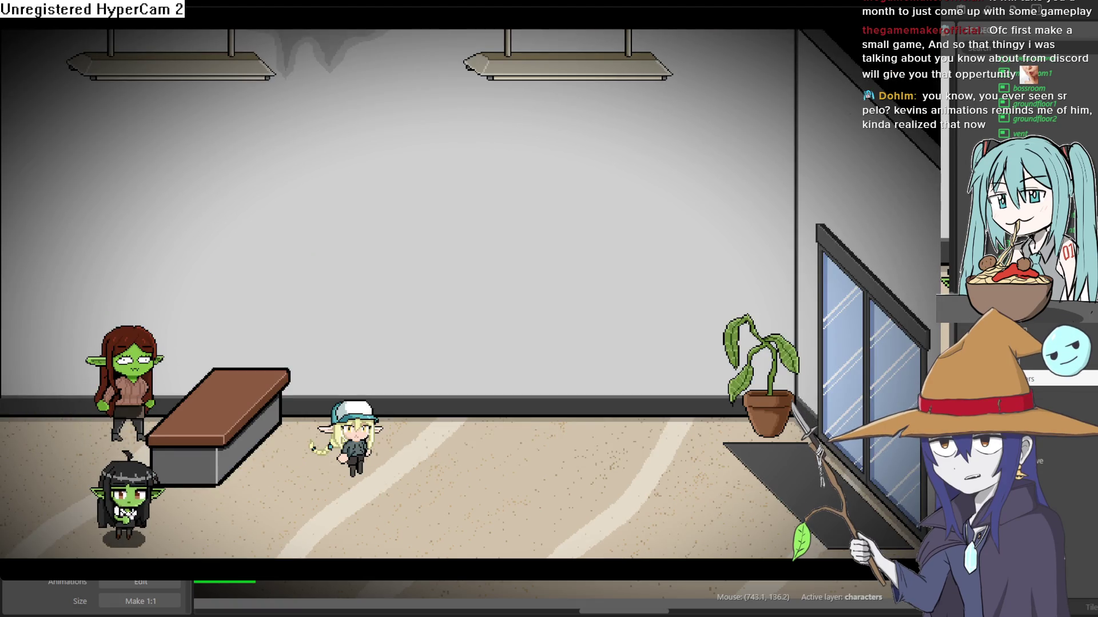
{"action": "key", "text": "Right"}
{"action": "key", "text": "Up"}
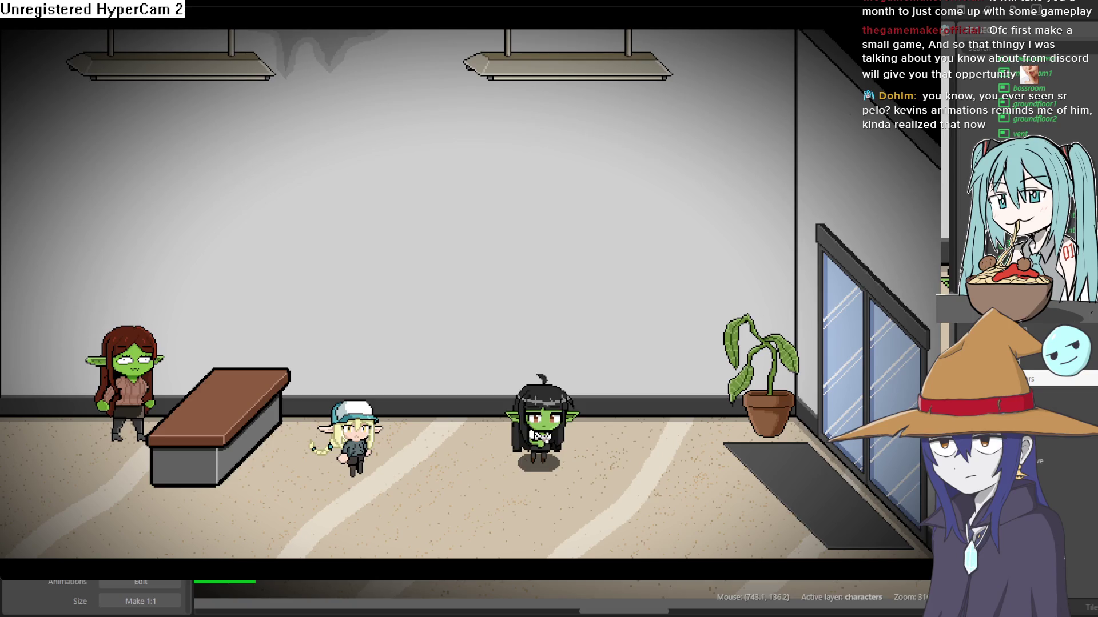
{"action": "key", "text": "Left"}
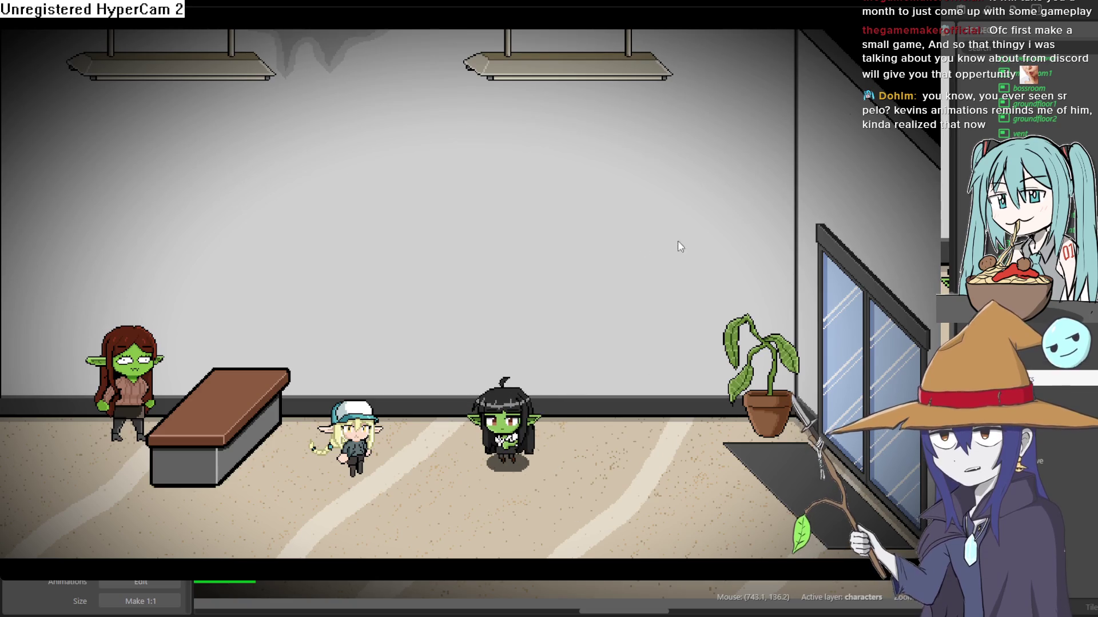
{"action": "key", "text": "Right"}
{"action": "key", "text": "Down"}
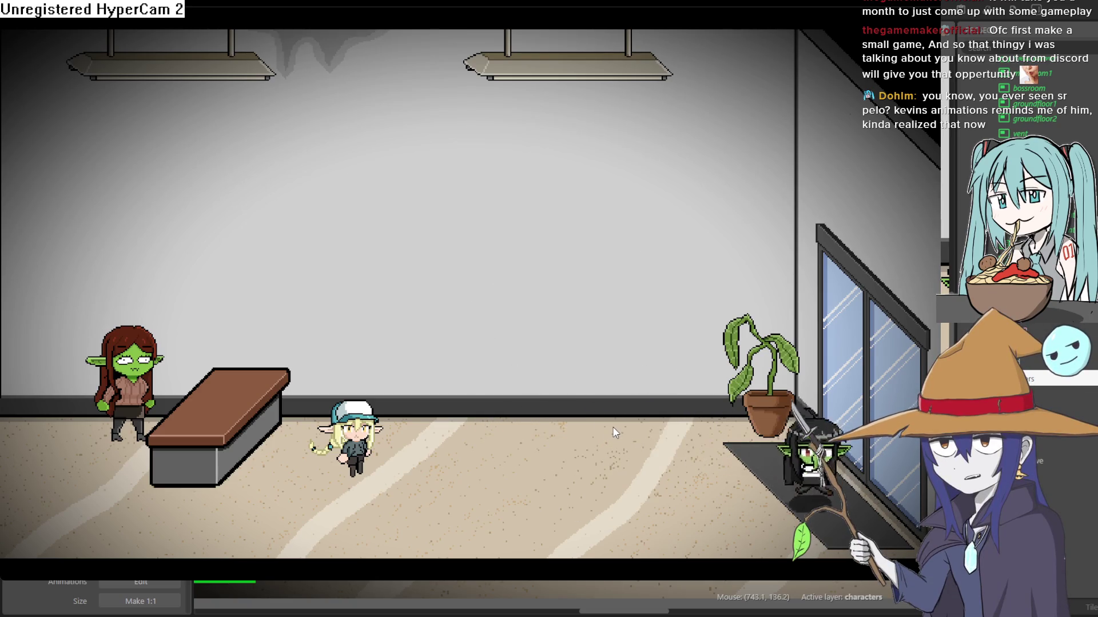
{"action": "key", "text": "Left"}
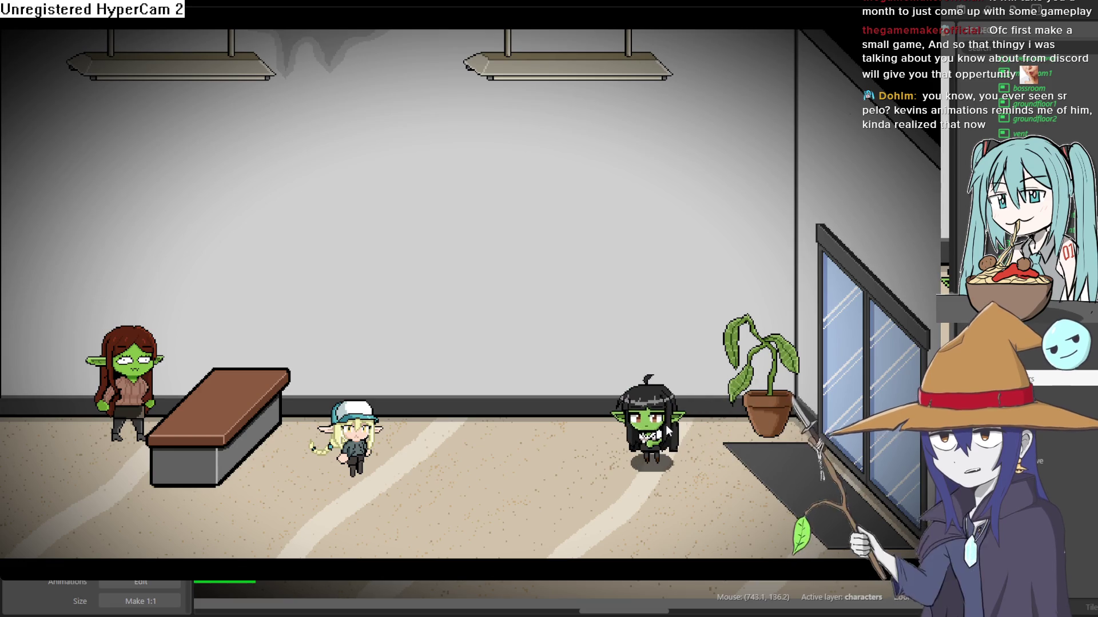
{"action": "key", "text": "Left"}
{"action": "key", "text": "Left"}
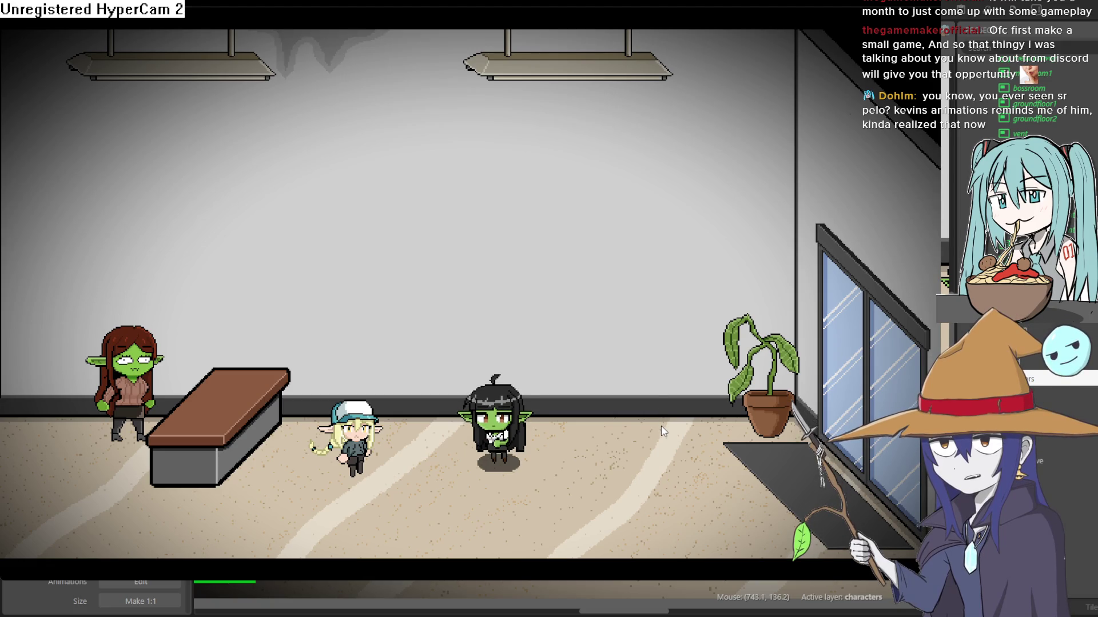
Cross the elevator hallway into the Christmas room and crawl past the gifts into the wall vent.
{"action": "key", "text": "Down"}
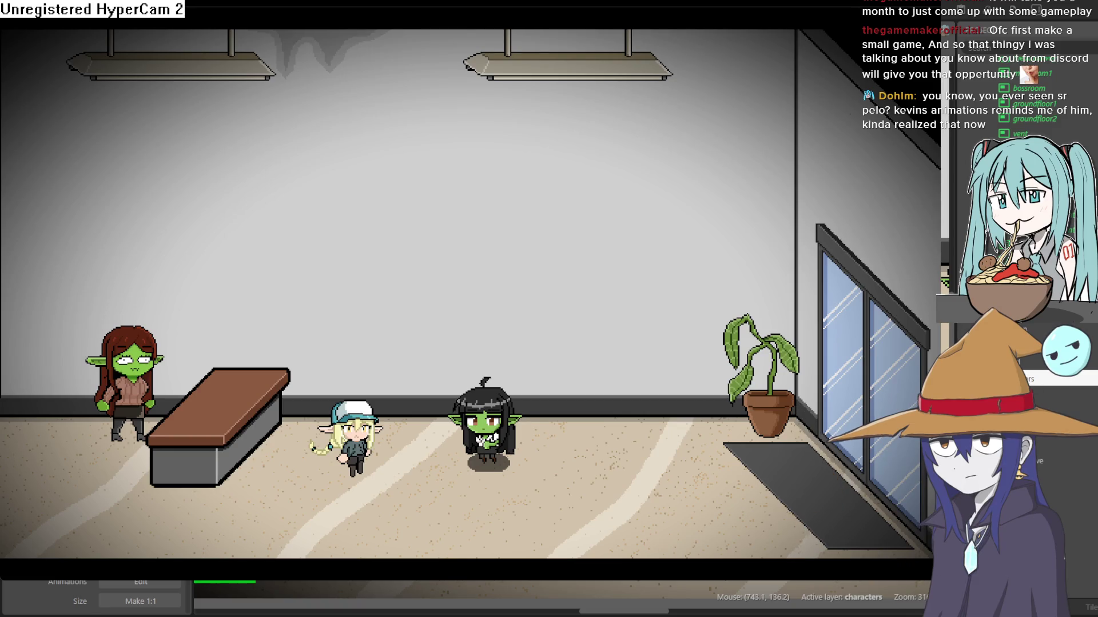
{"action": "key", "text": "Down"}
{"action": "key", "text": "Left"}
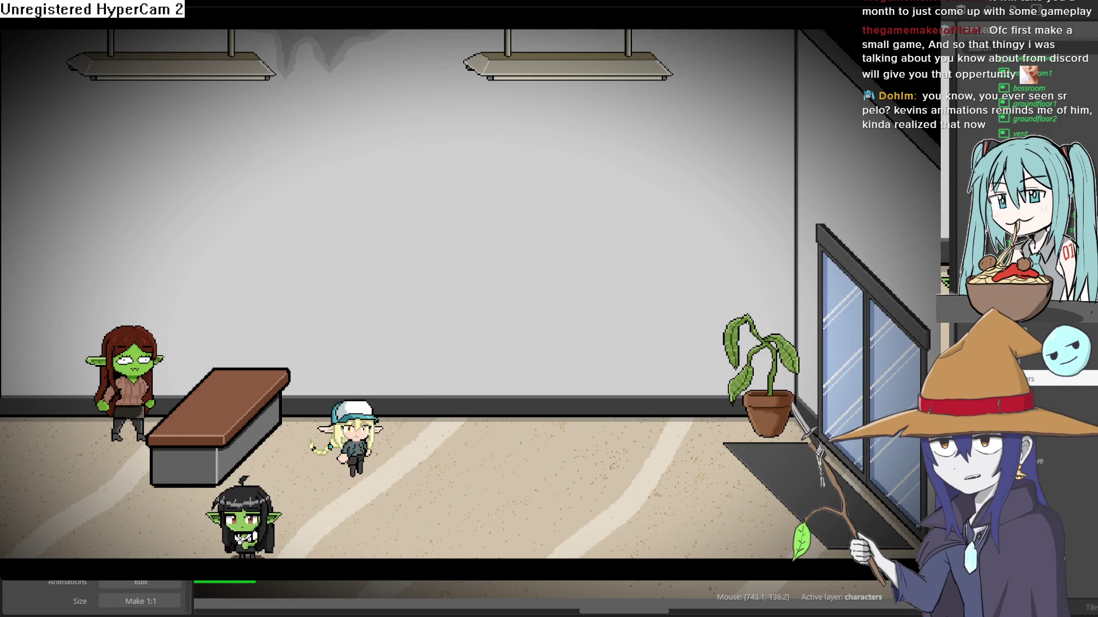
{"action": "key", "text": "Left"}
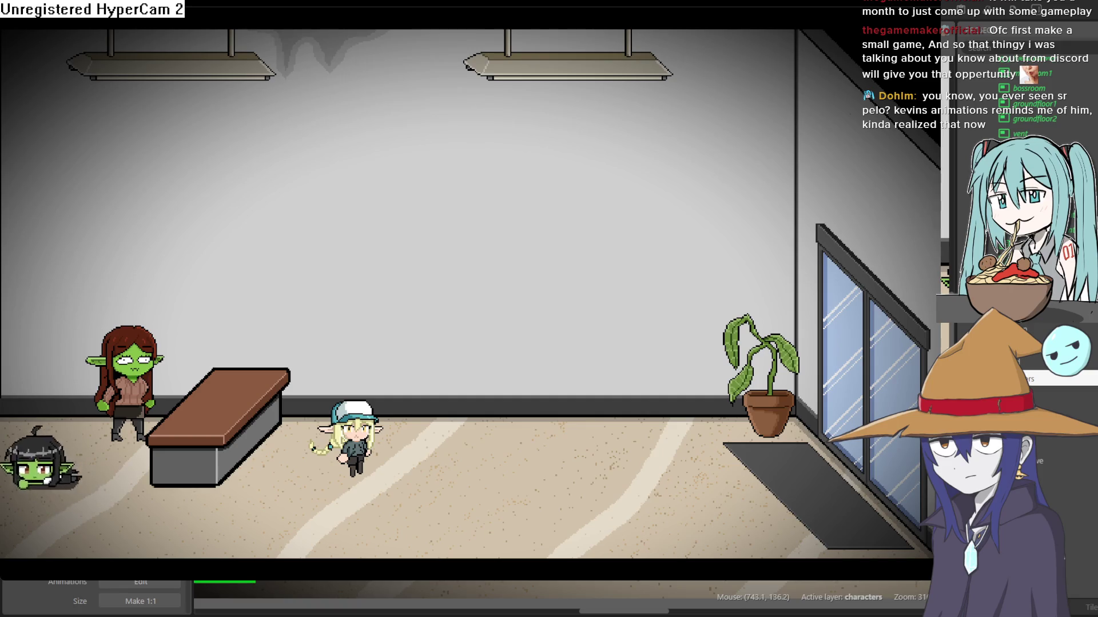
{"action": "key", "text": "Left"}
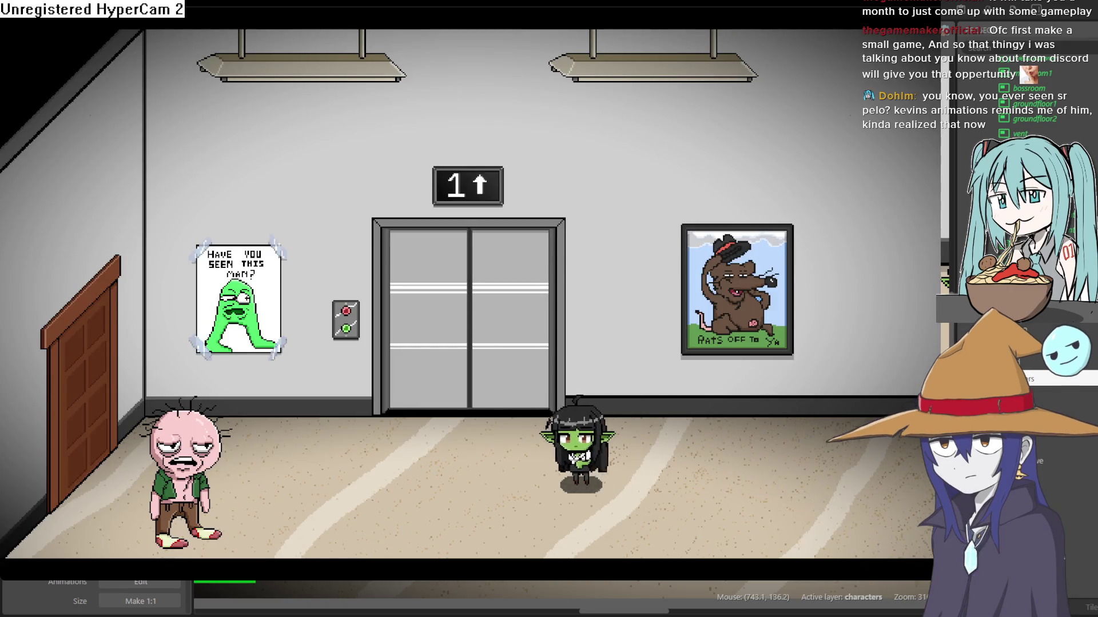
{"action": "key", "text": "Left"}
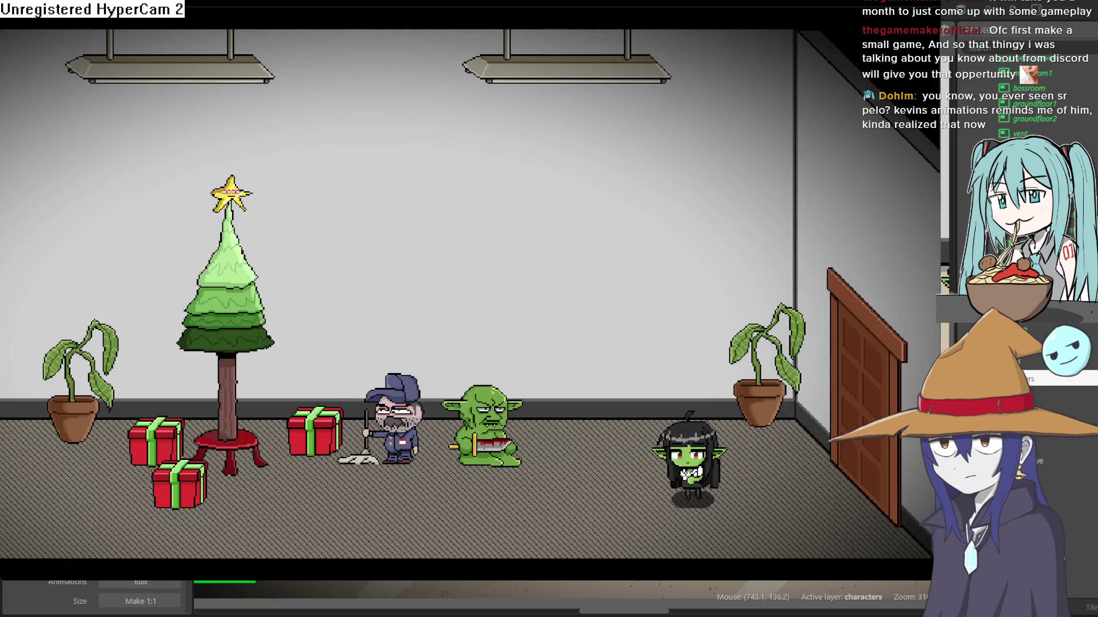
{"action": "key", "text": "Left"}
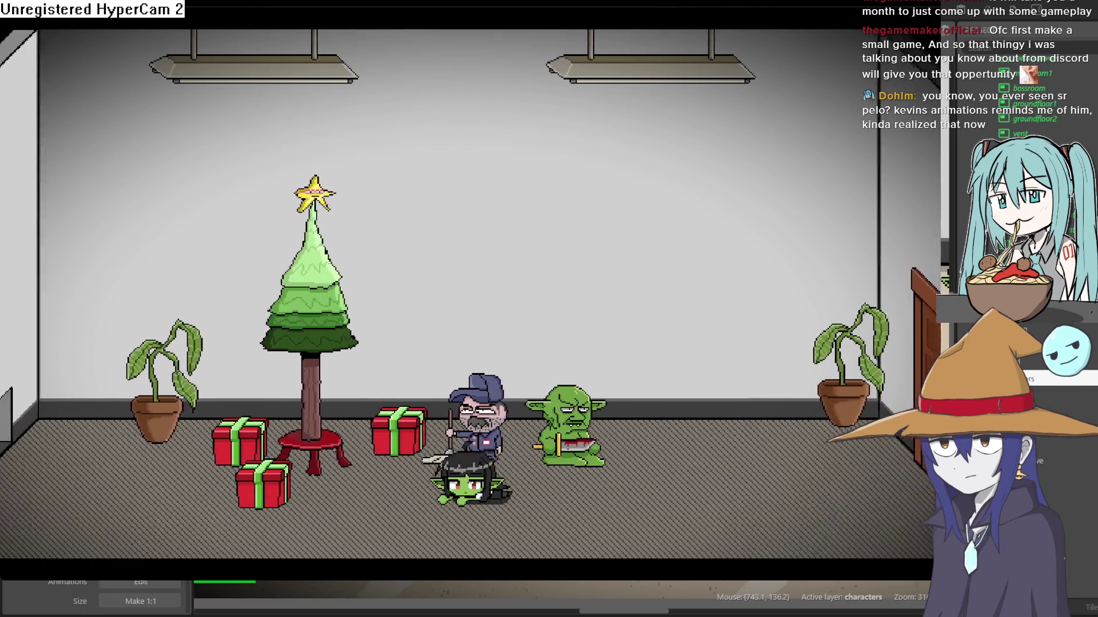
{"action": "key", "text": "Left"}
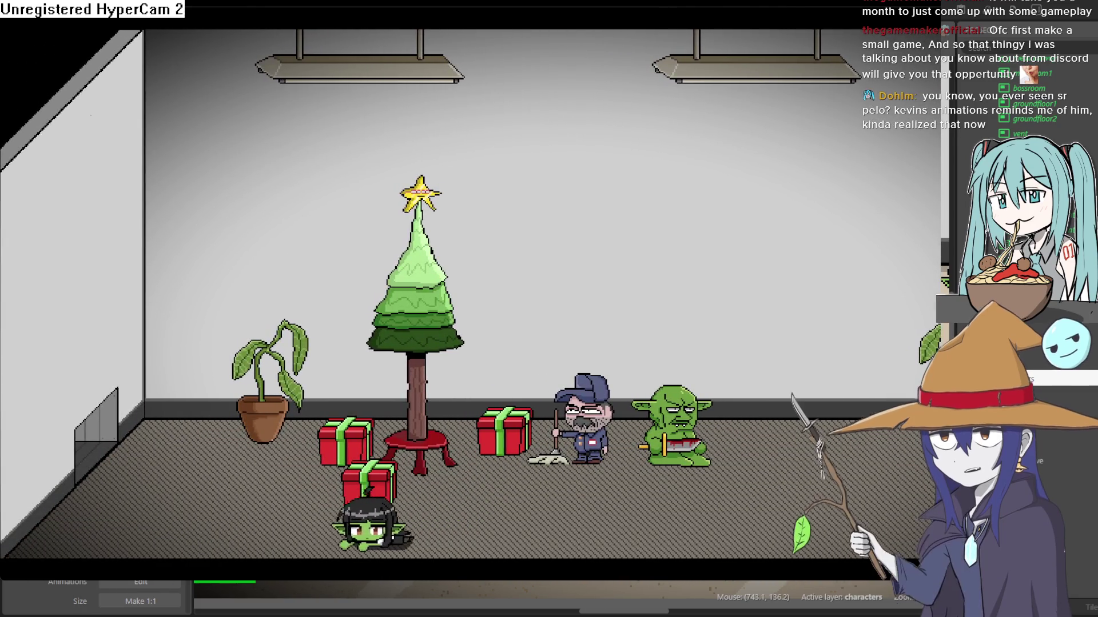
{"action": "key", "text": "Left"}
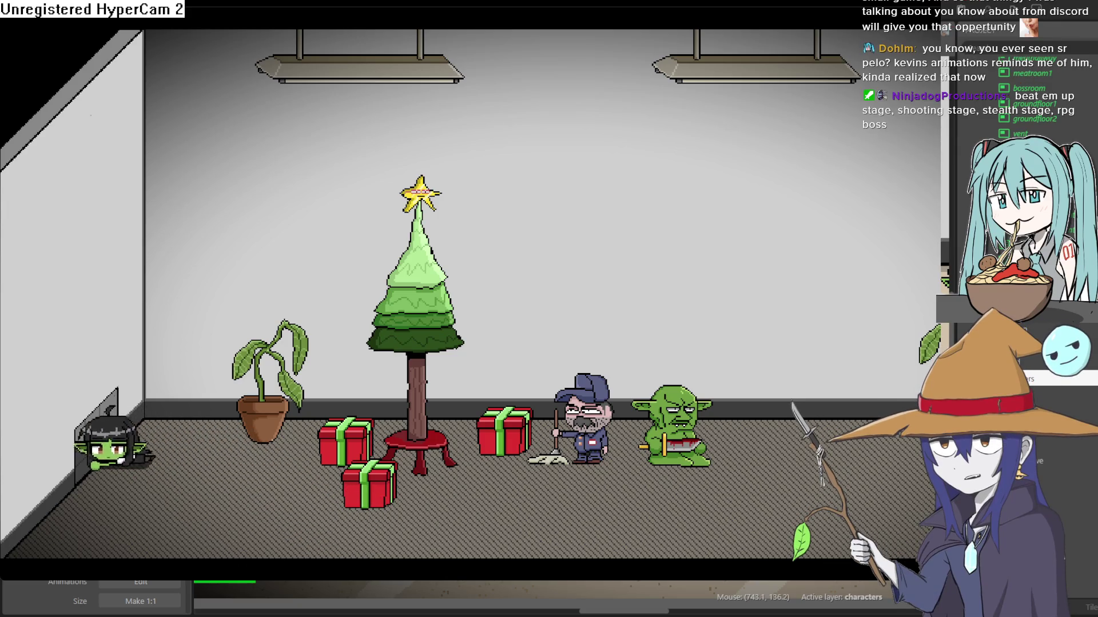
Walk the goblin back and forth along the vent corridor.
{"action": "key", "text": "Right"}
{"action": "key", "text": "Left"}
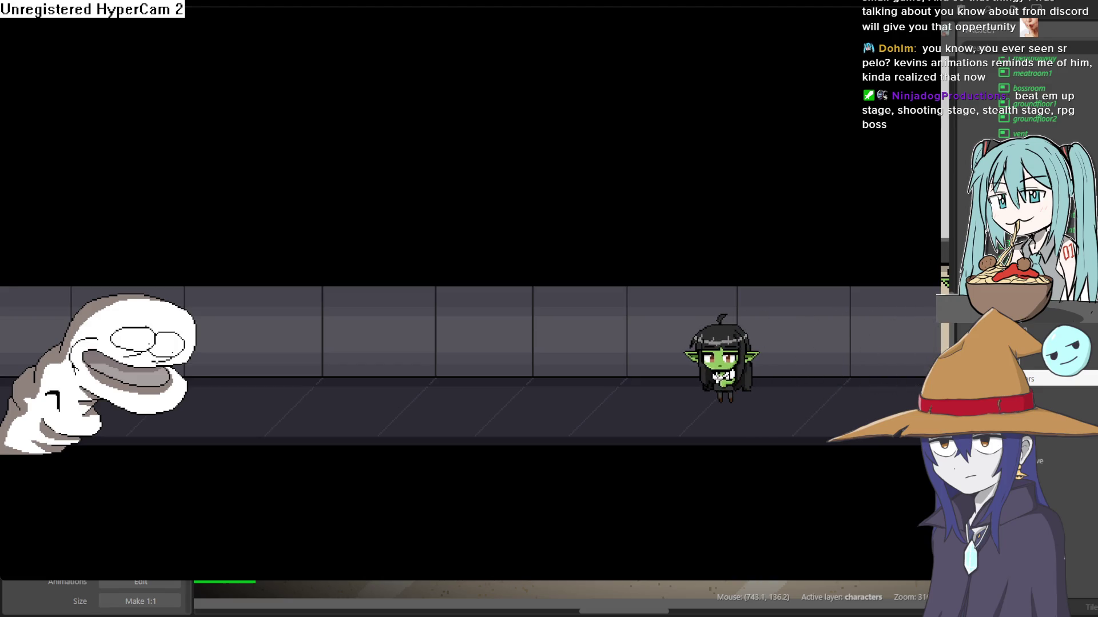
{"action": "key", "text": "Right"}
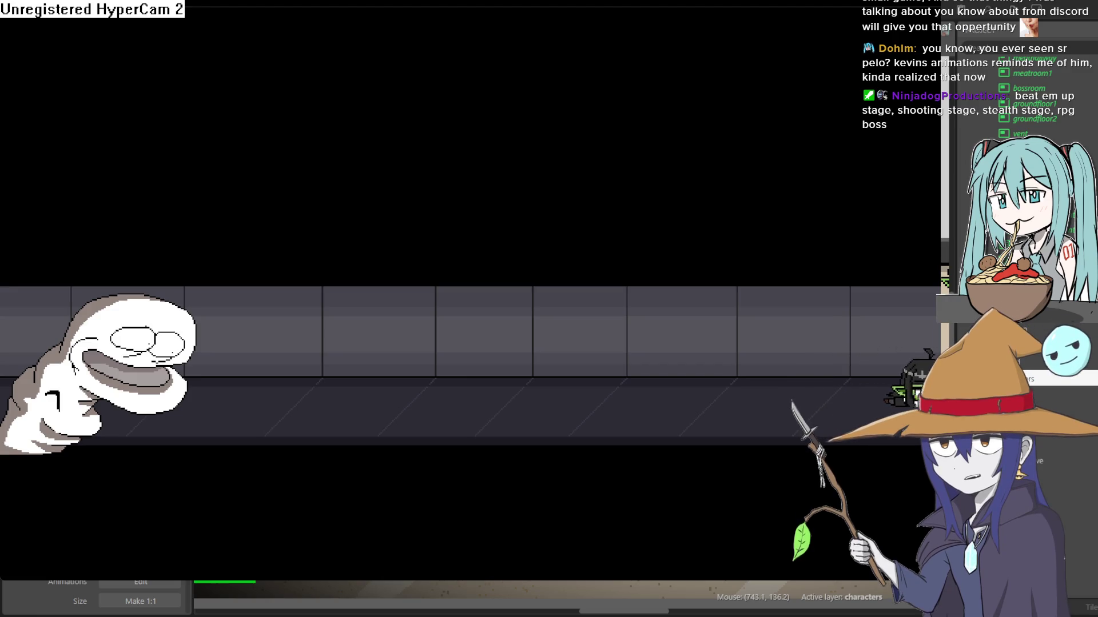
{"action": "key", "text": "Left"}
{"action": "key", "text": "Left"}
{"action": "key", "text": "Right"}
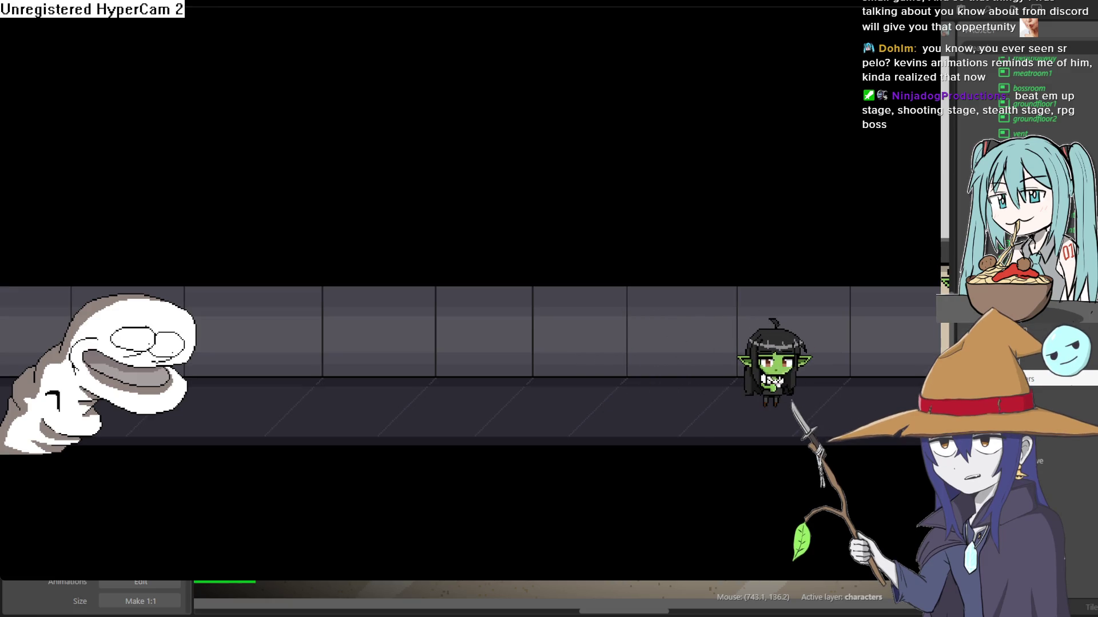
Crawl the goblin left and right along the corridor, then close the preview with Alt+F4.
{"action": "key", "text": "Down"}
{"action": "key", "text": "Right"}
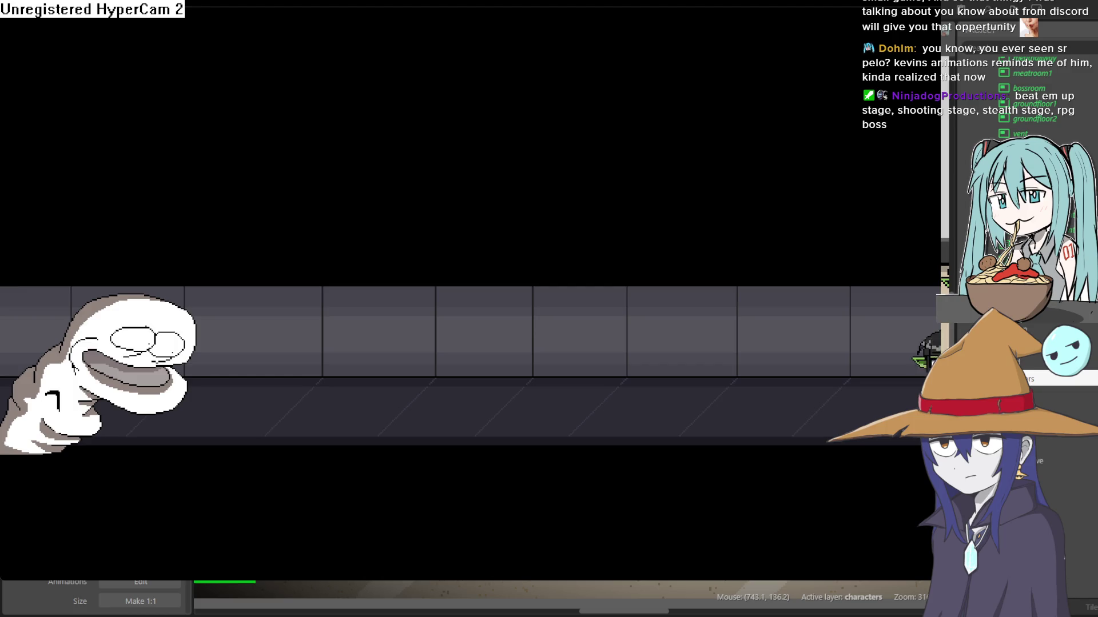
{"action": "key", "text": "Left"}
{"action": "key", "text": "Left"}
{"action": "key", "text": "Right"}
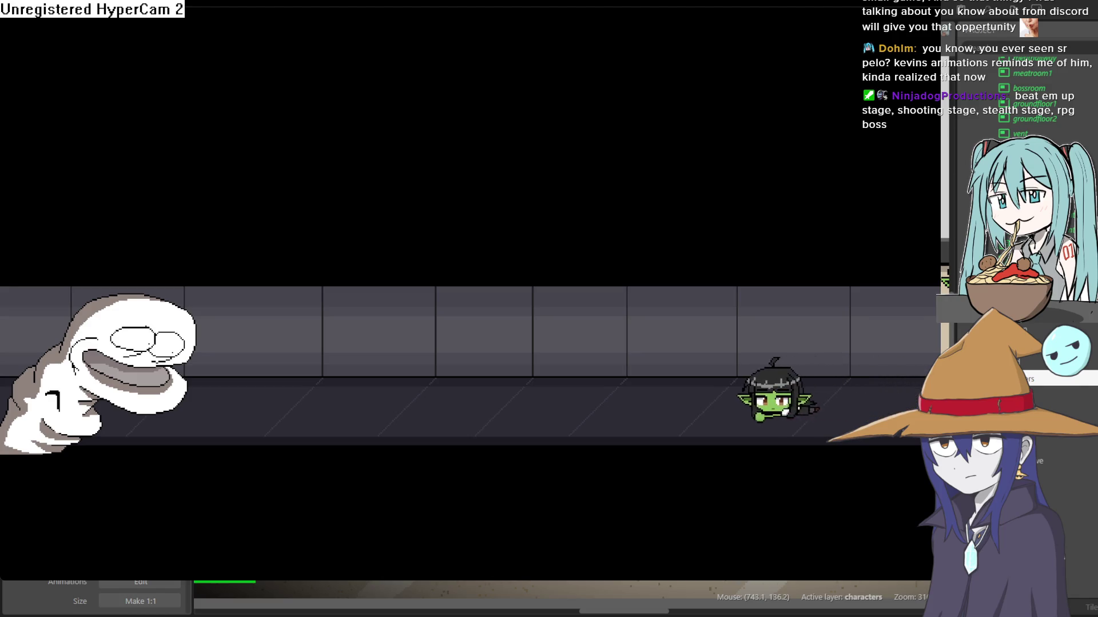
{"action": "key", "text": "Left"}
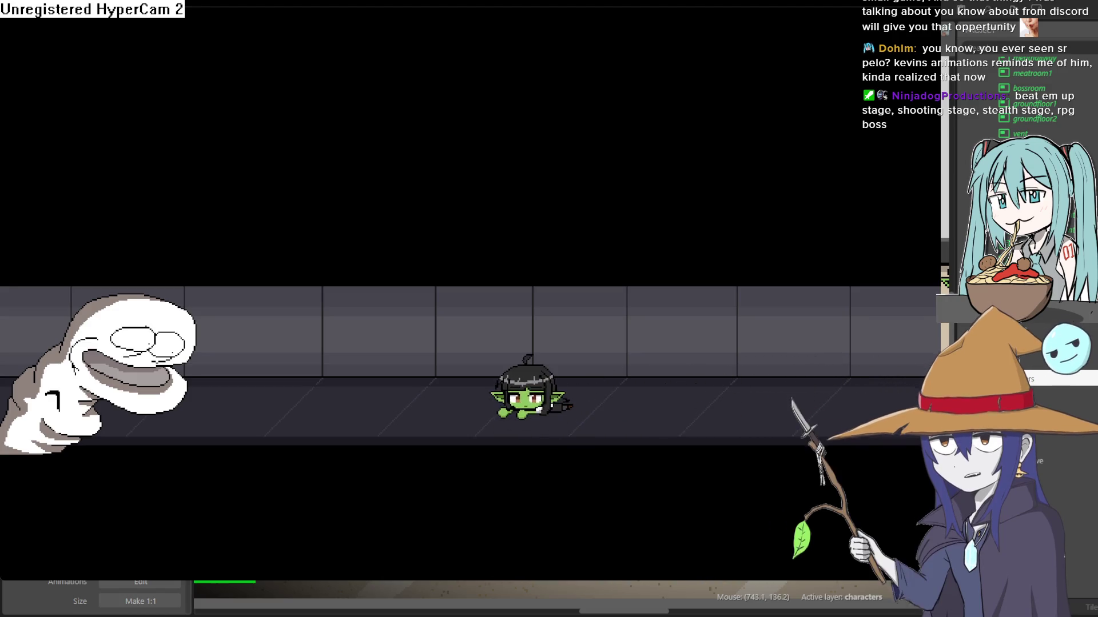
{"action": "key", "text": "Right"}
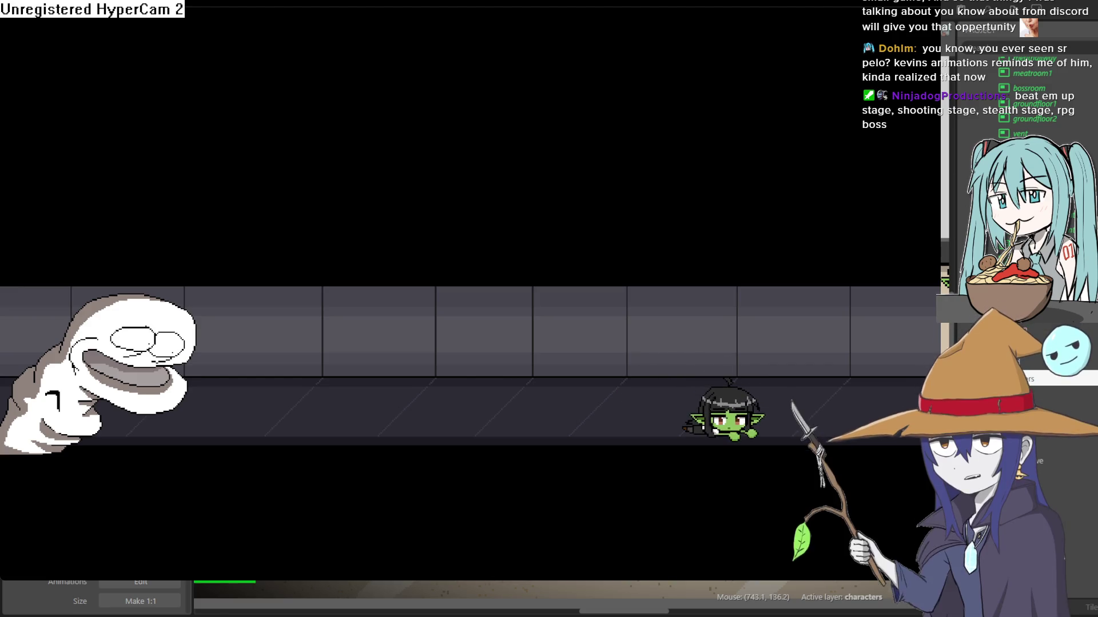
{"action": "key", "text": "Right"}
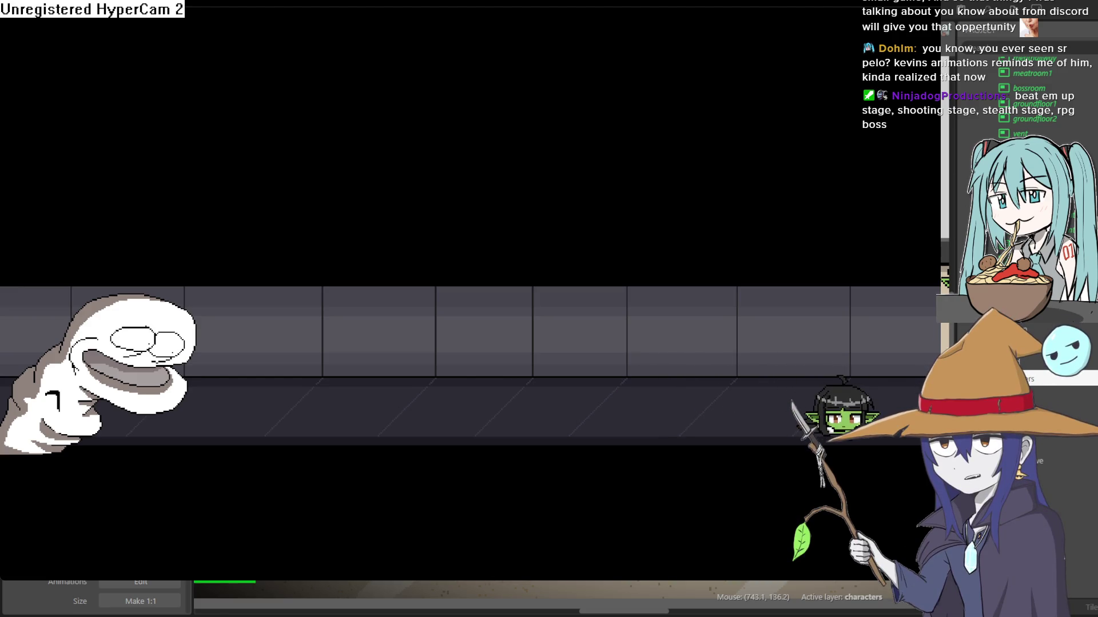
{"action": "key", "text": "alt+F4"}
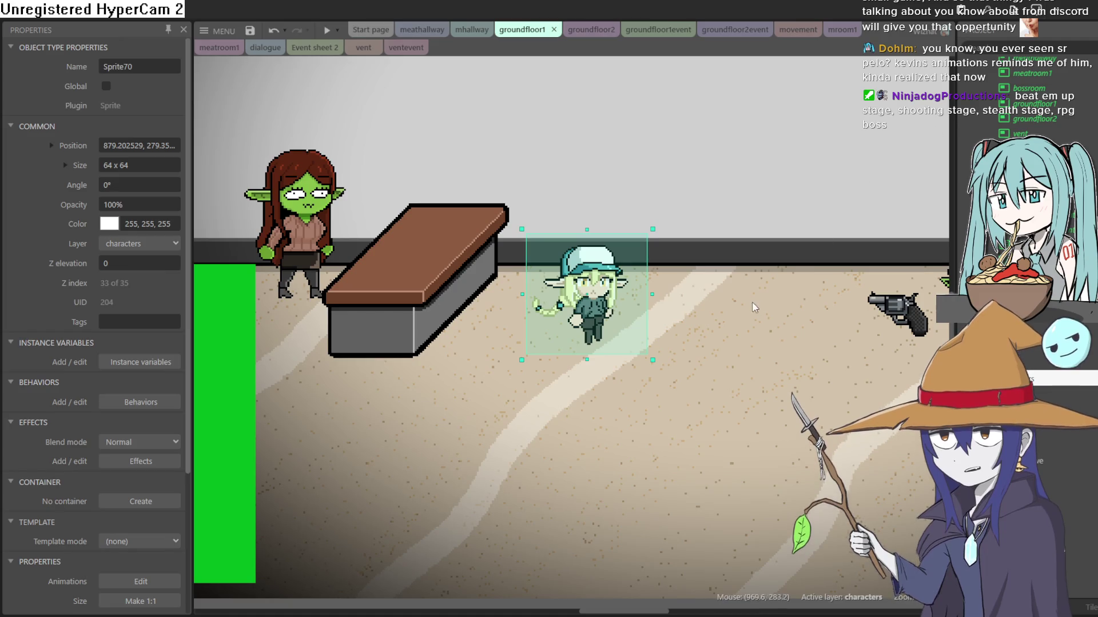
{"action": "scroll", "coordinate": [742, 294], "scroll_direction": "down", "scroll_amount": 4}
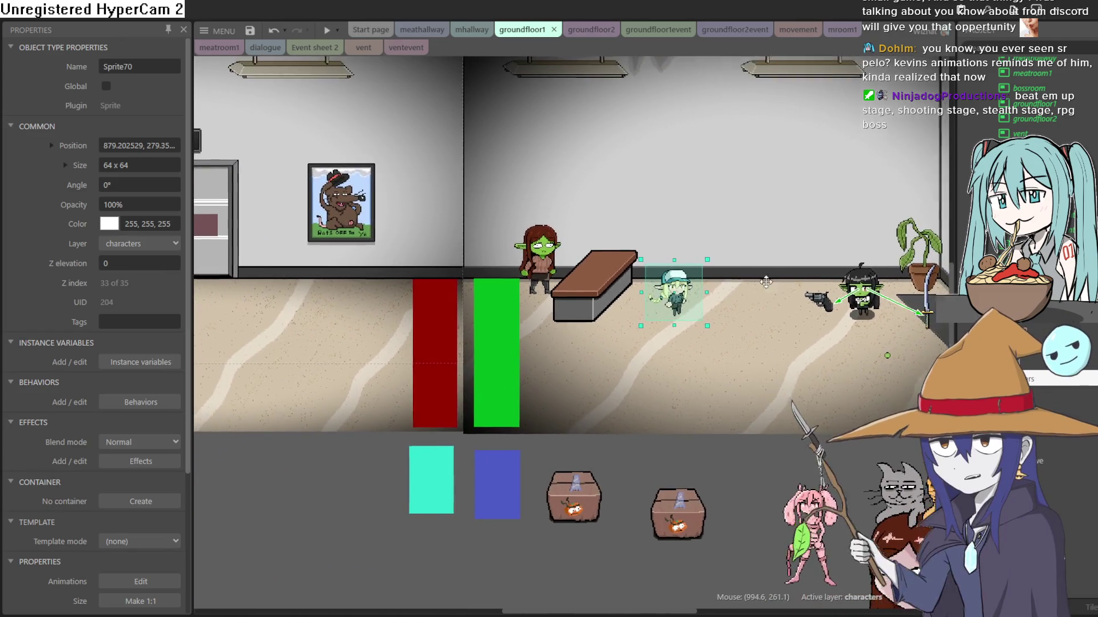
{"action": "mouse_move", "coordinate": [766, 282]}
{"action": "left_mouse_down"}
{"action": "mouse_move", "coordinate": [688, 309]}
{"action": "mouse_move", "coordinate": [674, 368]}
{"action": "mouse_move", "coordinate": [659, 377]}
{"action": "mouse_move", "coordinate": [669, 381]}
{"action": "left_mouse_up"}
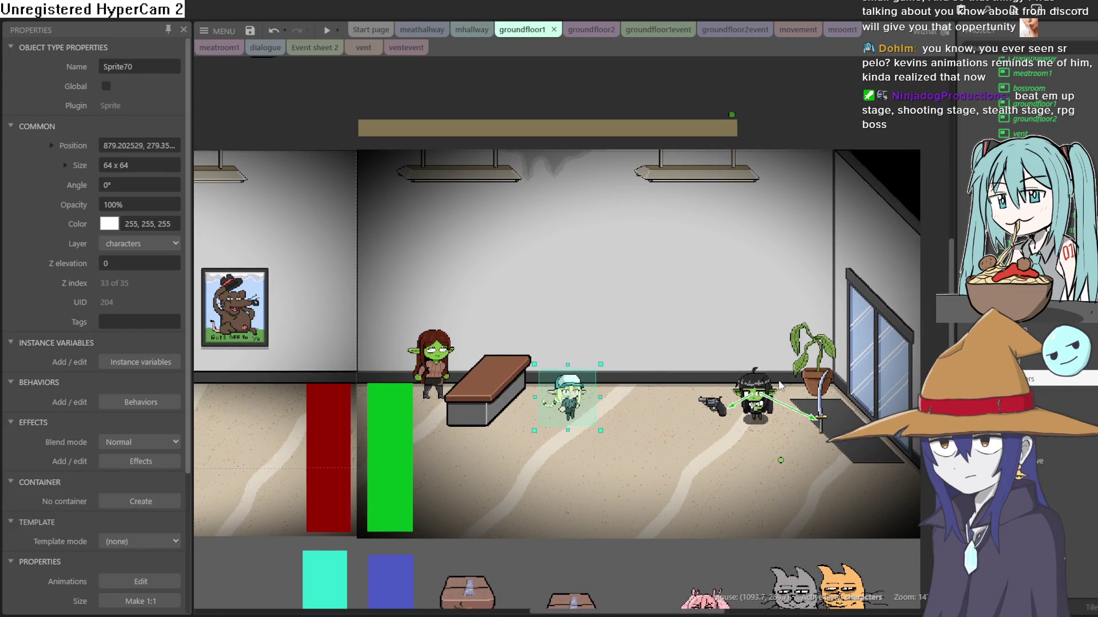
{"action": "scroll", "coordinate": [782, 380], "scroll_direction": "up", "scroll_amount": 4}
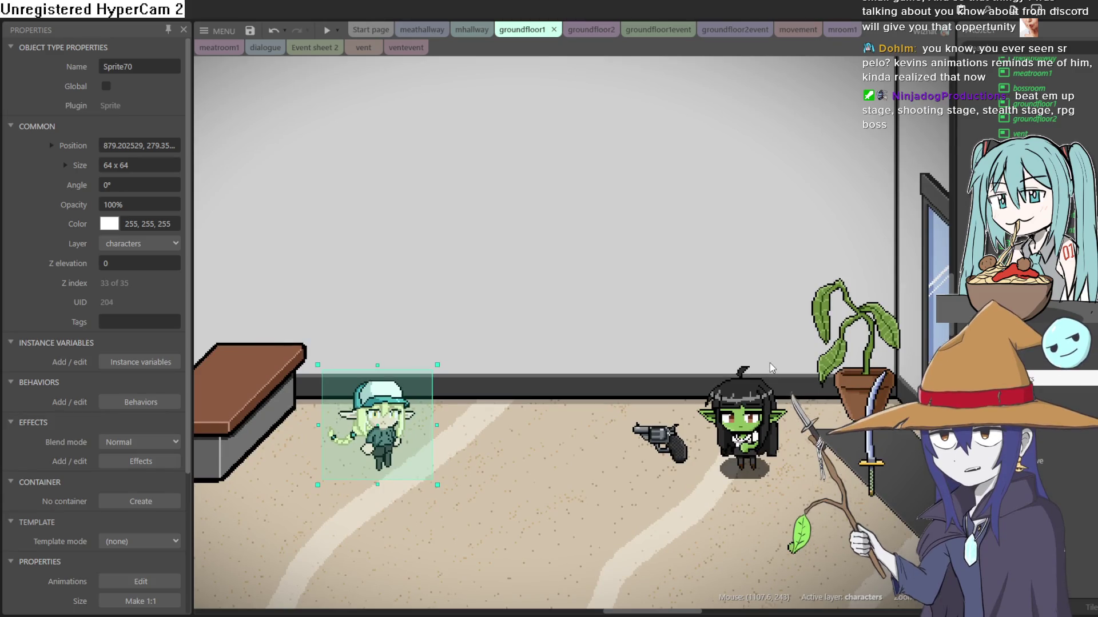
{"action": "scroll", "coordinate": [767, 356], "scroll_direction": "down", "scroll_amount": 3}
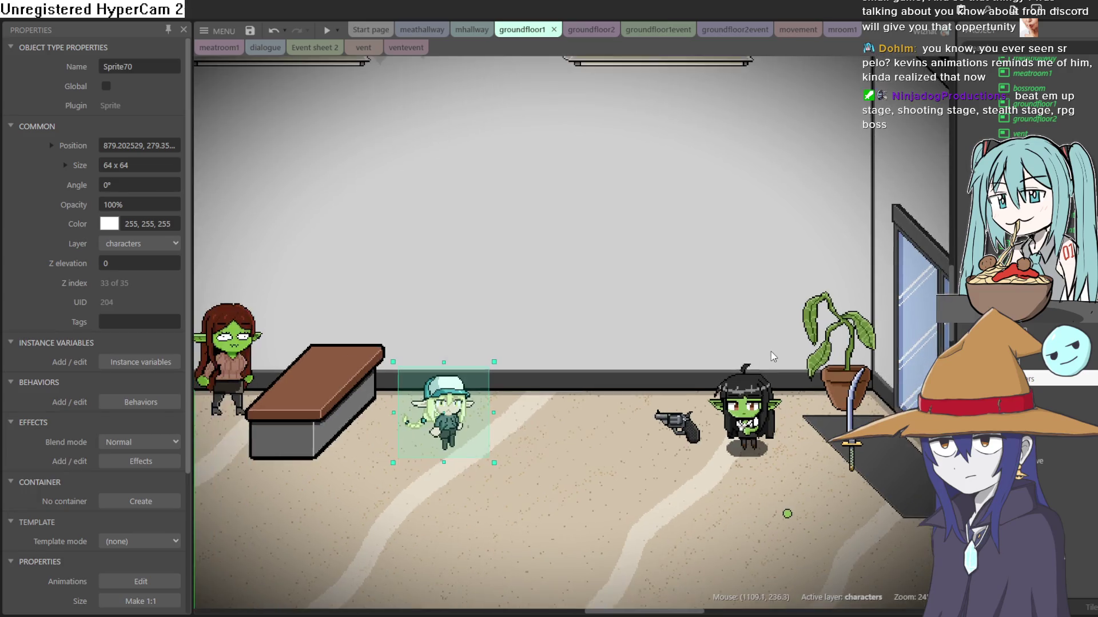
{"action": "scroll", "coordinate": [778, 346], "scroll_direction": "down", "scroll_amount": 3}
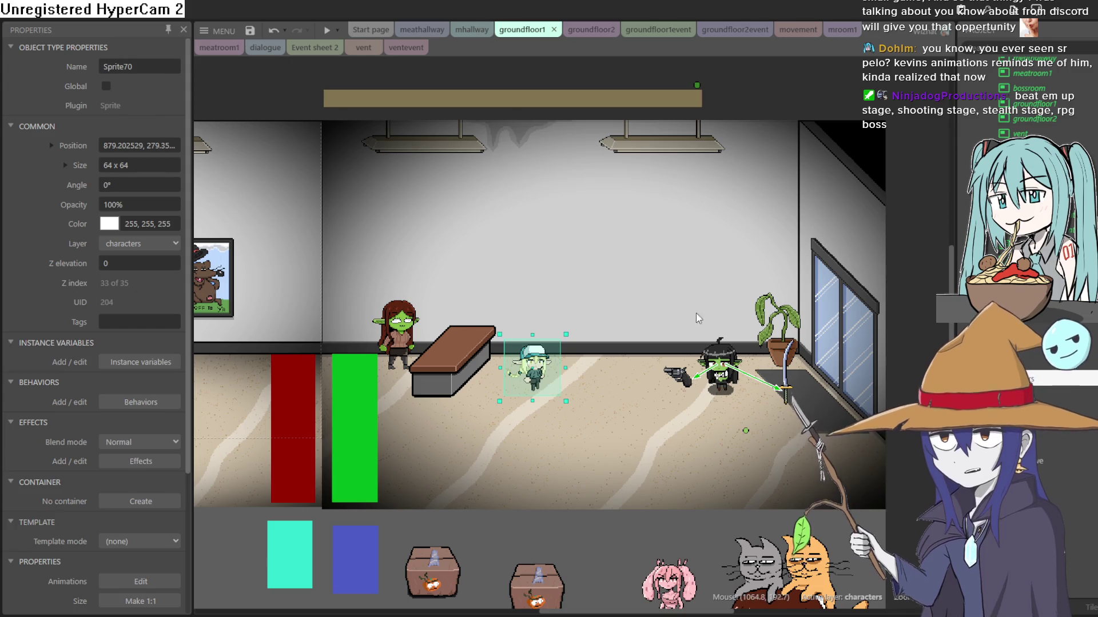
{"action": "scroll", "coordinate": [668, 355], "scroll_direction": "up", "scroll_amount": 3}
{"action": "scroll", "coordinate": [674, 349], "scroll_direction": "down", "scroll_amount": 1}
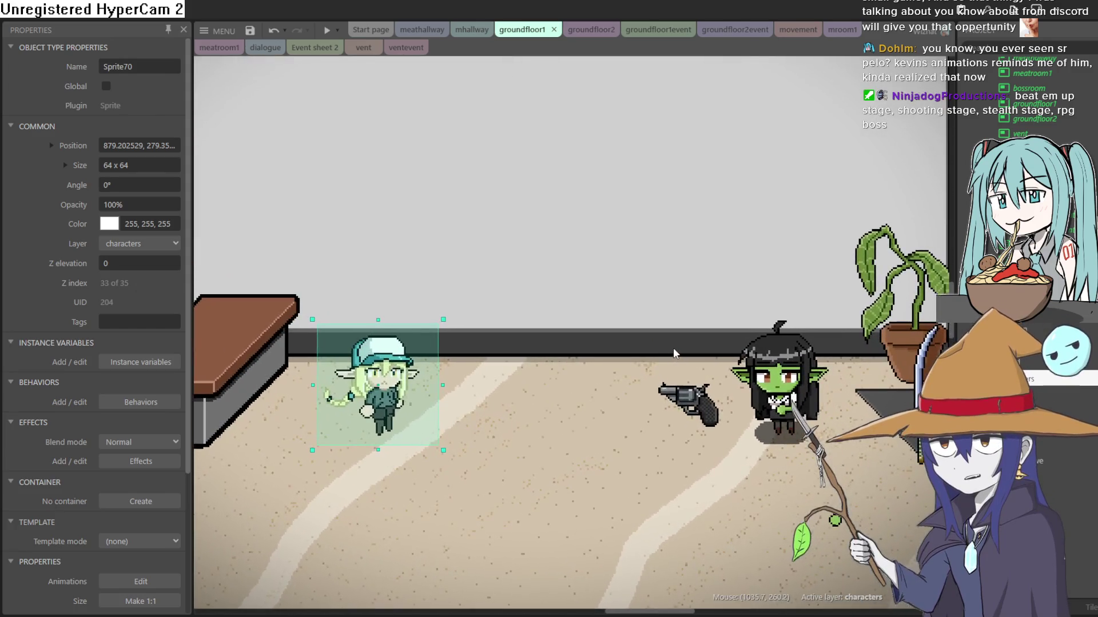
{"action": "scroll", "coordinate": [620, 332], "scroll_direction": "up", "scroll_amount": 1}
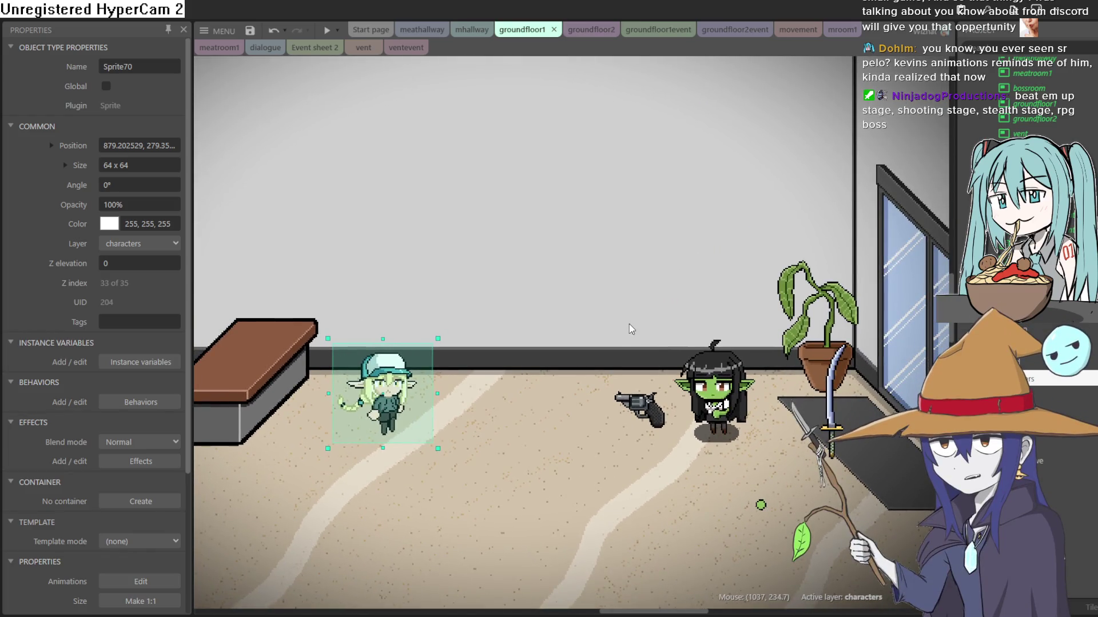
{"action": "scroll", "coordinate": [629, 328], "scroll_direction": "down", "scroll_amount": 2}
{"action": "scroll", "coordinate": [632, 329], "scroll_direction": "up", "scroll_amount": 1}
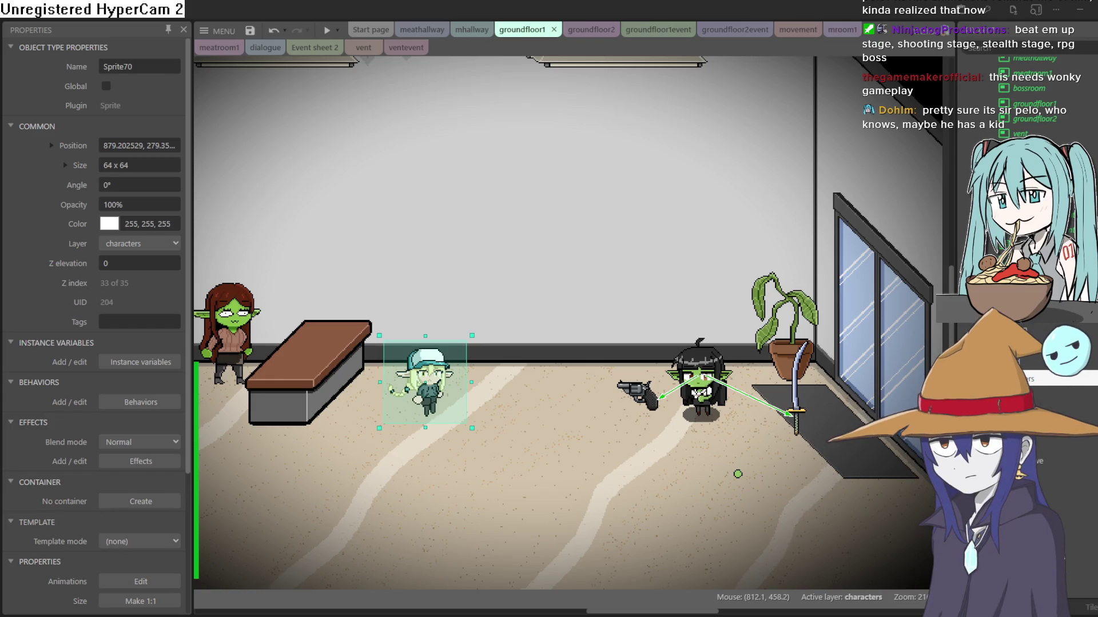
{"action": "key", "text": "alt+Tab"}
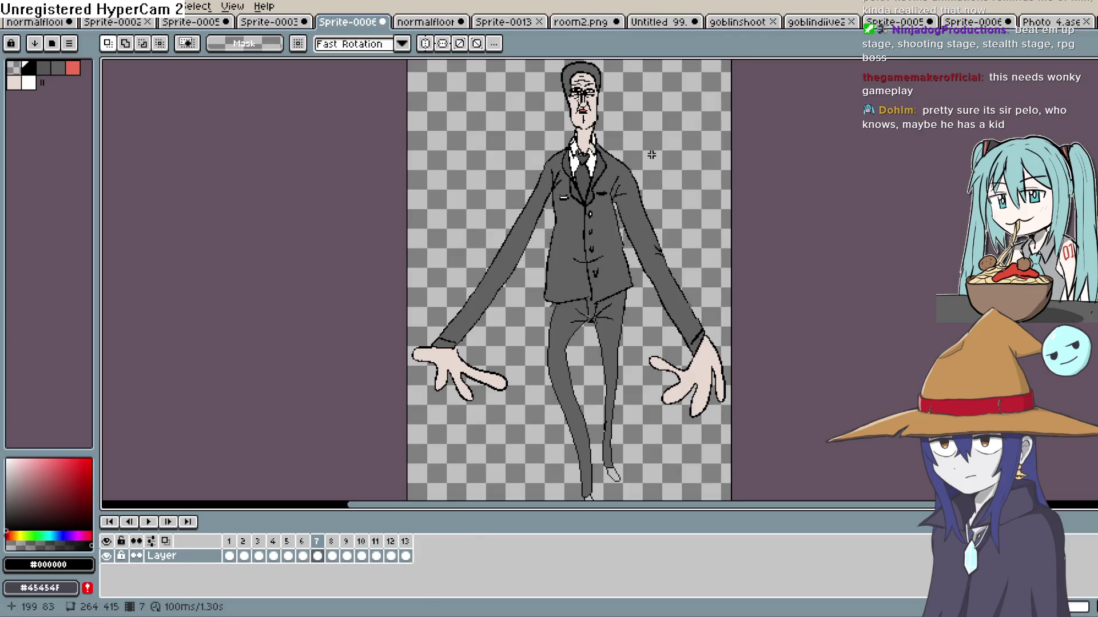
{"action": "left_click", "coordinate": [148, 523]}
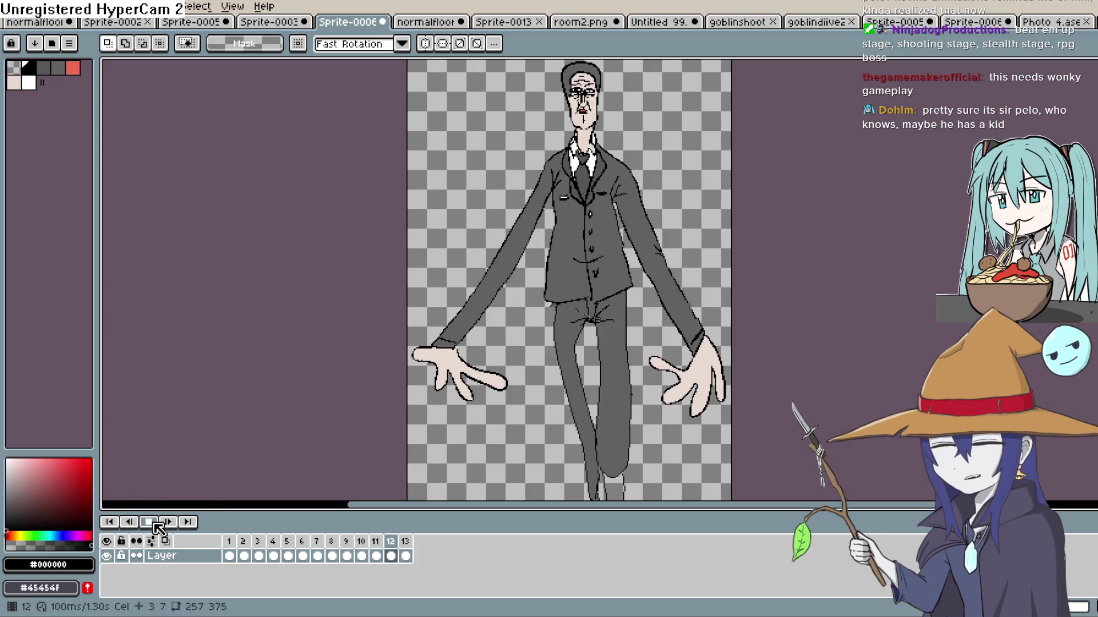
{"action": "key", "text": "alt+Tab"}
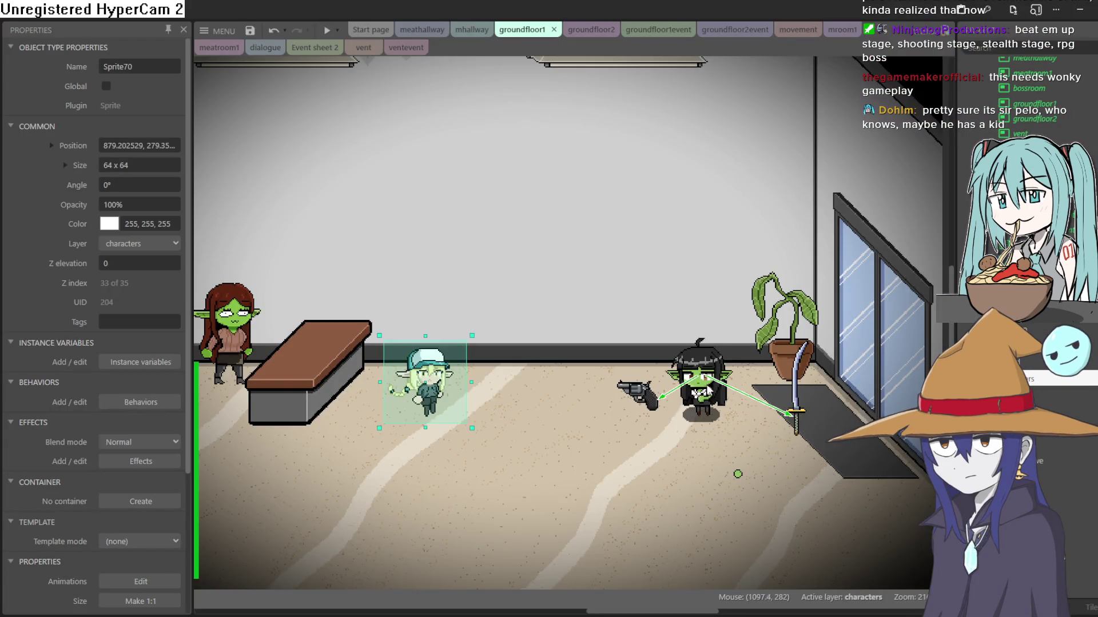
Launch a preview and walk the goblin around the office floor beside the blonde girl.
{"action": "scroll", "coordinate": [709, 362], "scroll_direction": "down", "scroll_amount": 2}
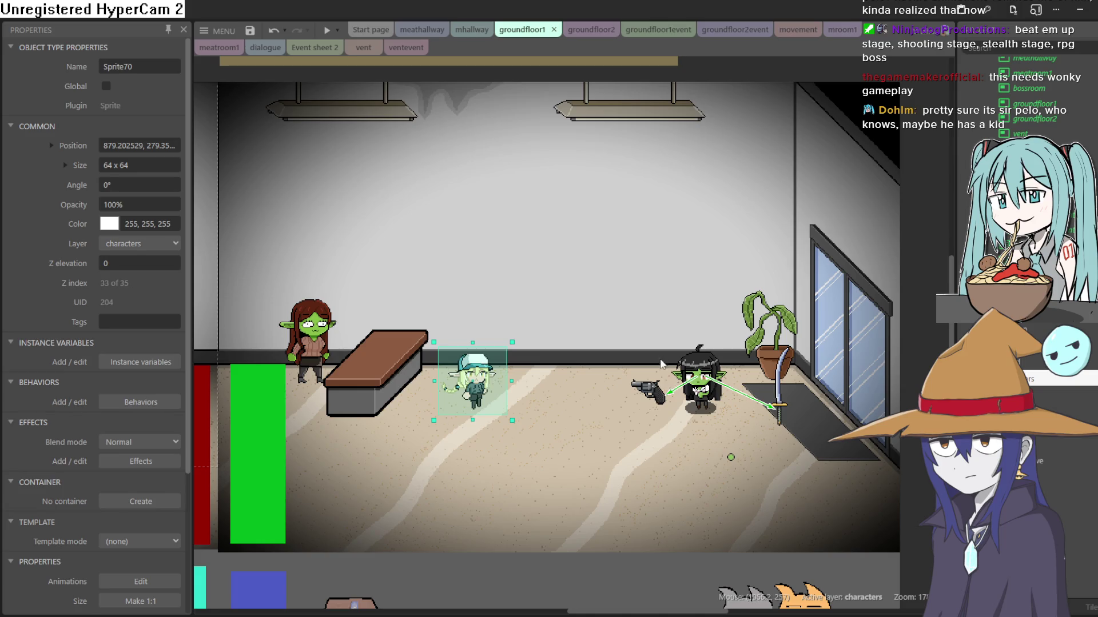
{"action": "left_click", "coordinate": [325, 30]}
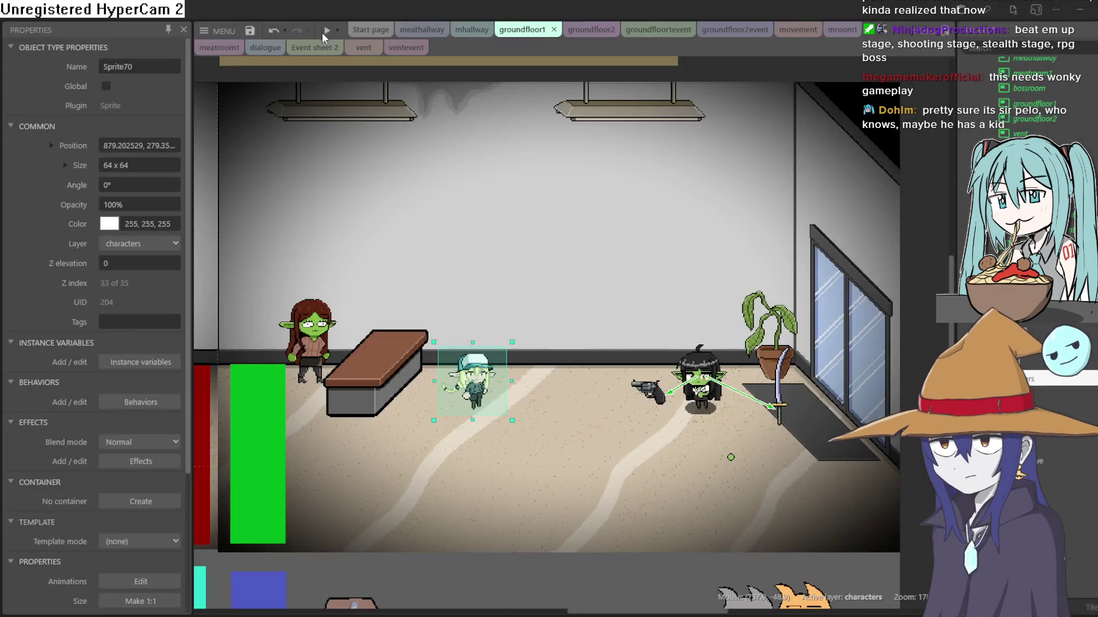
{"action": "key", "text": "Down"}
{"action": "key", "text": "Left"}
{"action": "key", "text": "Up"}
{"action": "key", "text": "Right"}
{"action": "key", "text": "Down"}
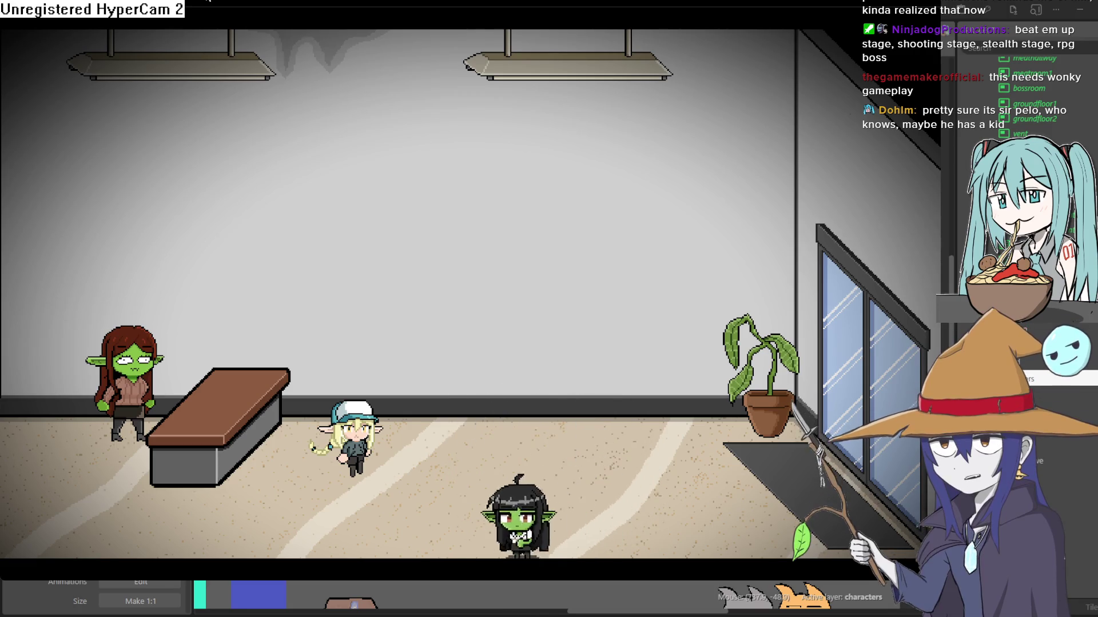
{"action": "key", "text": "Left"}
Walk the goblin through the room centre, below the blonde girl and out to the elevator lobby.
{"action": "key", "text": "Up"}
{"action": "key", "text": "Right"}
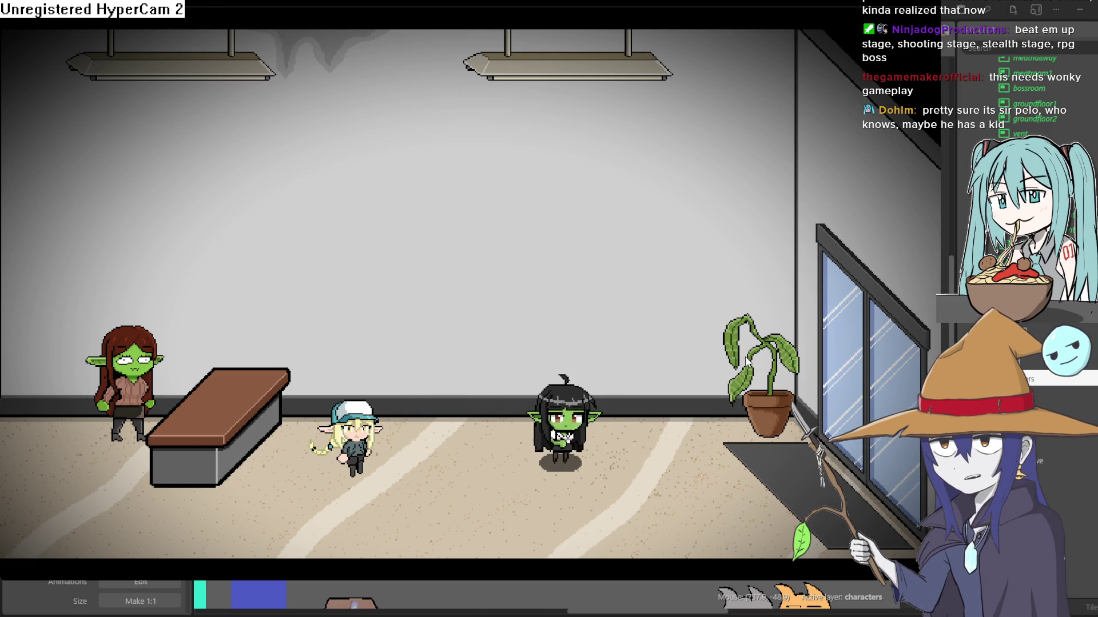
{"action": "key", "text": "Left"}
{"action": "key", "text": "Right"}
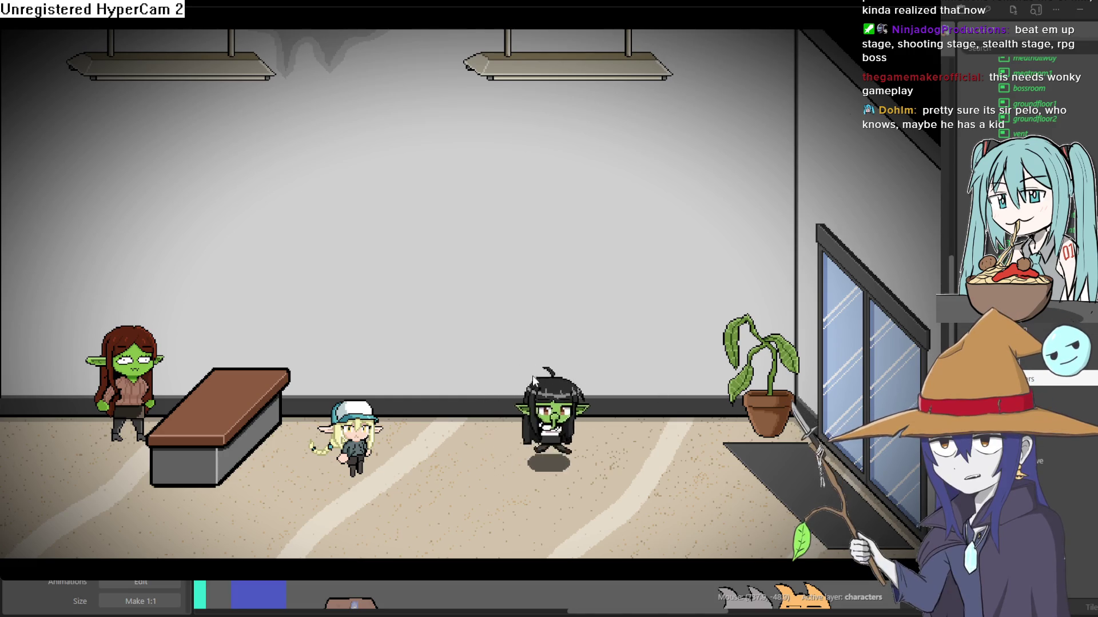
{"action": "key", "text": "Down"}
{"action": "key", "text": "Left"}
{"action": "key", "text": "Left"}
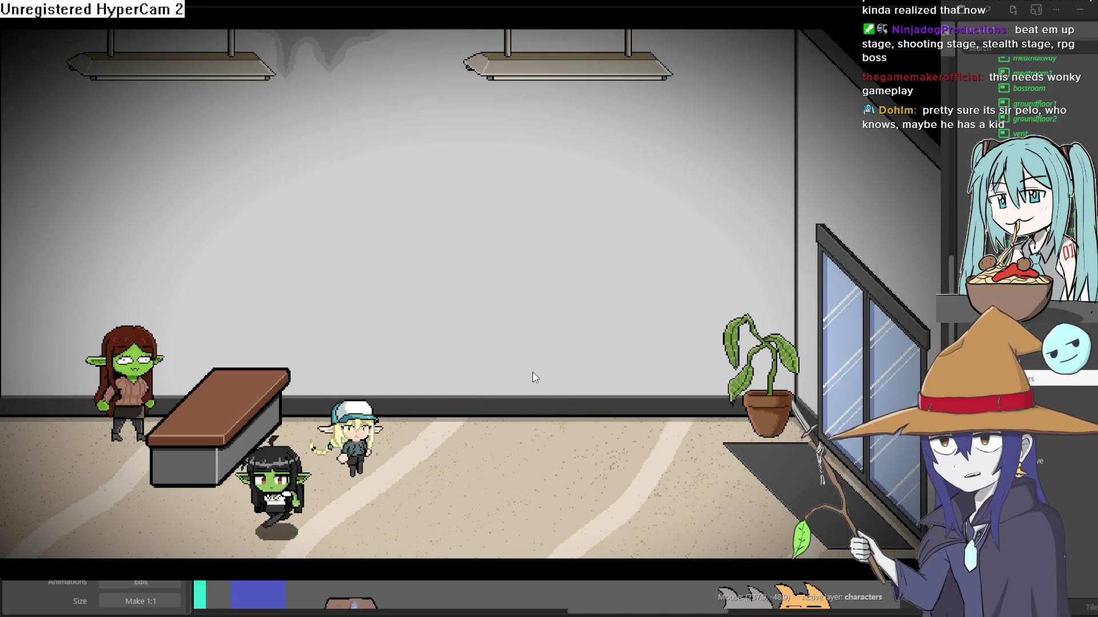
{"action": "key", "text": "Left"}
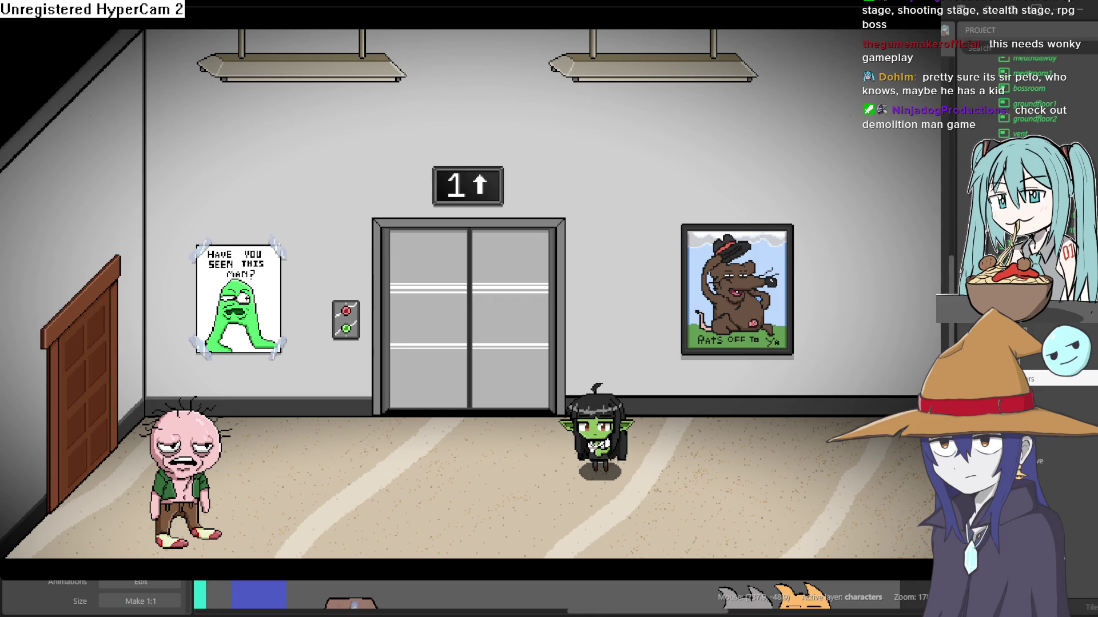
Move across the lobby back to the elevator, then drop down and crawl right across the floor.
{"action": "key", "text": "Right"}
{"action": "key", "text": "Left"}
{"action": "key", "text": "Left"}
{"action": "key", "text": "Down"}
{"action": "key", "text": "Right"}
{"action": "key", "text": "Up"}
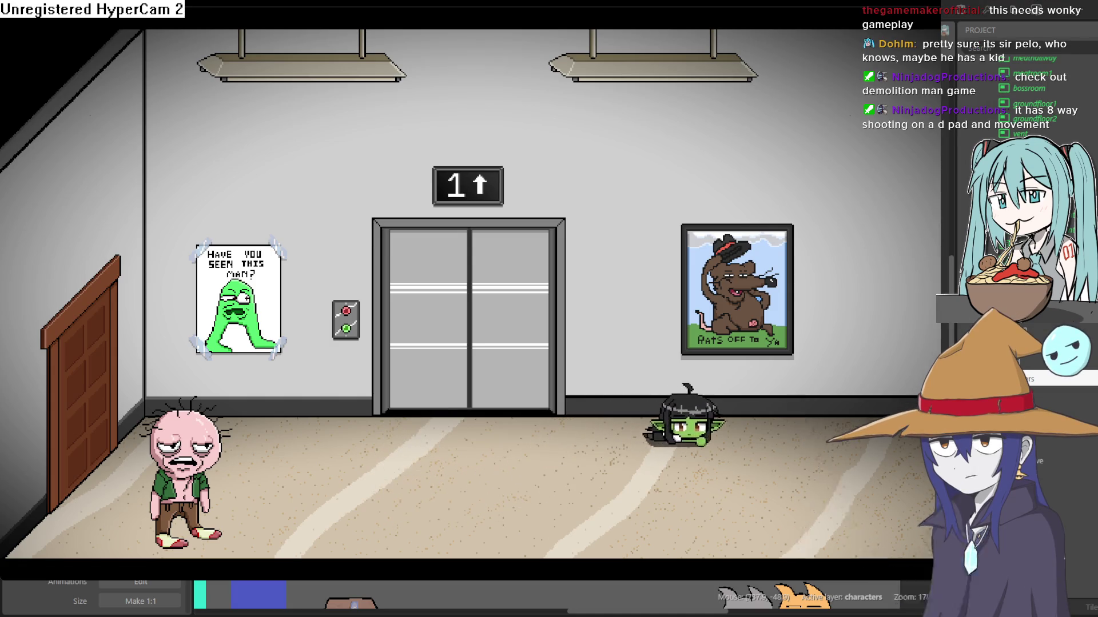
{"action": "key", "text": "alt+Tab"}
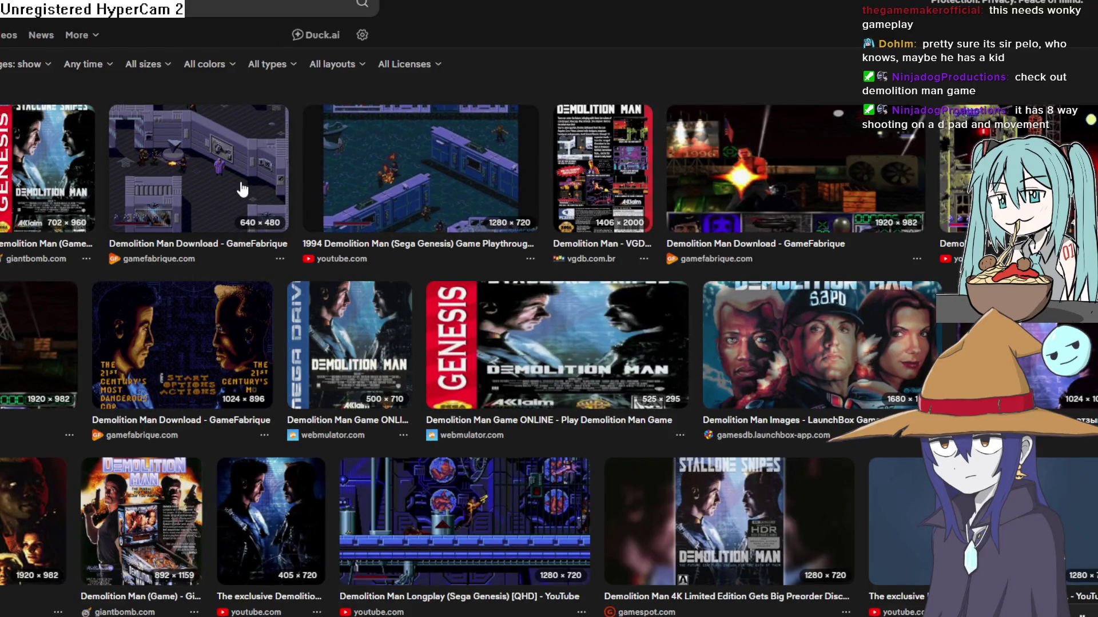
Enlarge several Demolition Man Sega Genesis screenshots, including the isometric GameFabrique one, then return to the editor.
{"action": "left_click", "coordinate": [433, 181]}
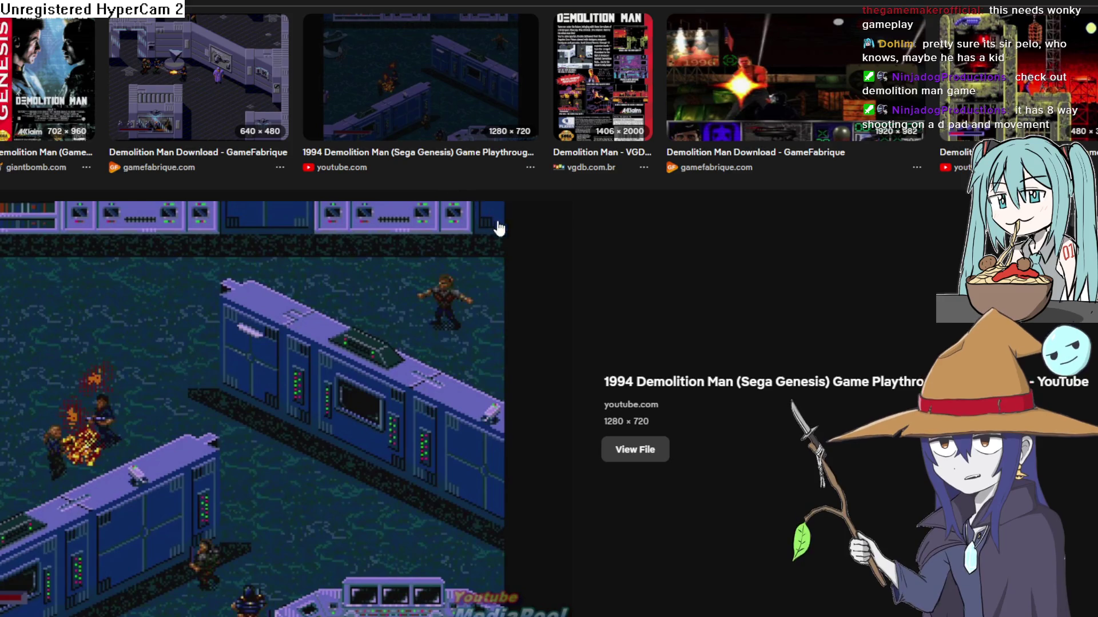
{"action": "scroll", "coordinate": [497, 229], "scroll_direction": "down", "scroll_amount": 9}
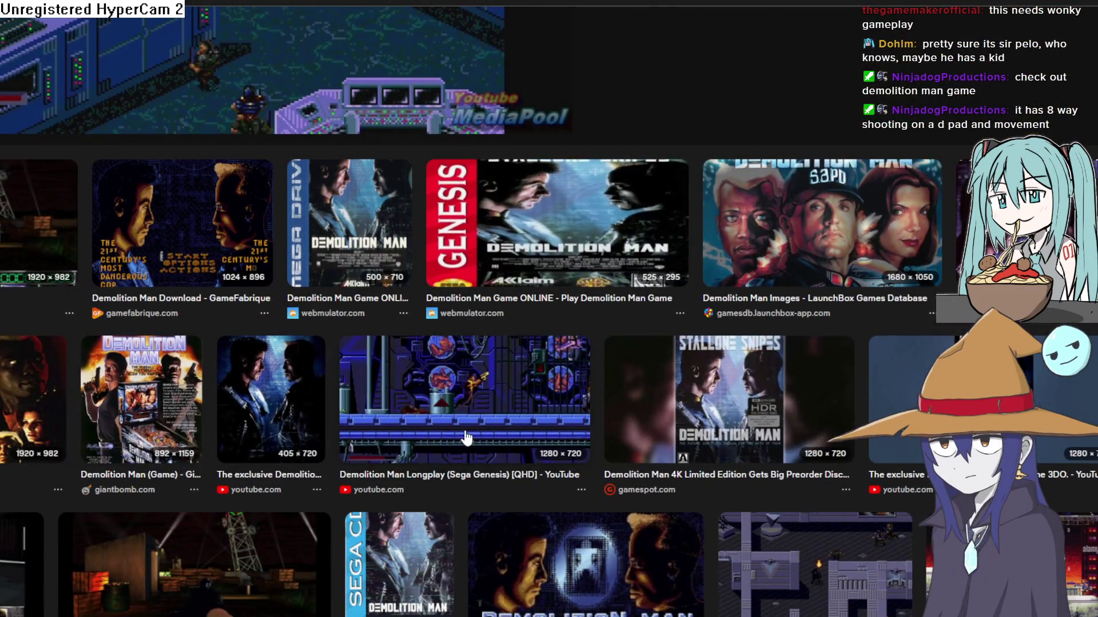
{"action": "scroll", "coordinate": [479, 412], "scroll_direction": "down", "scroll_amount": 3}
{"action": "scroll", "coordinate": [205, 366], "scroll_direction": "up", "scroll_amount": 11}
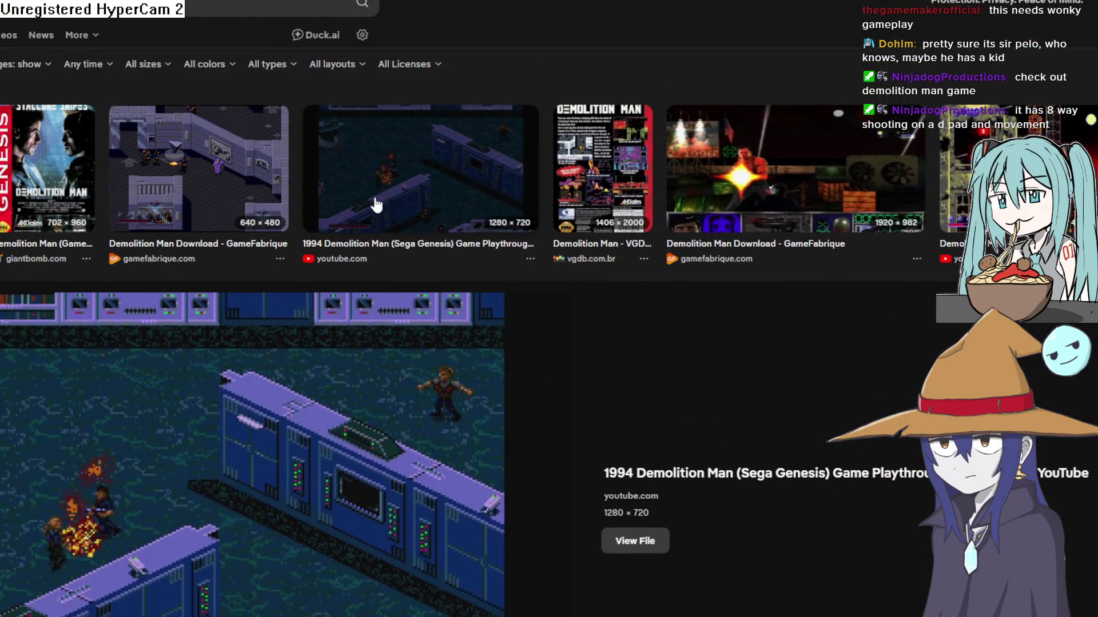
{"action": "left_click", "coordinate": [237, 184]}
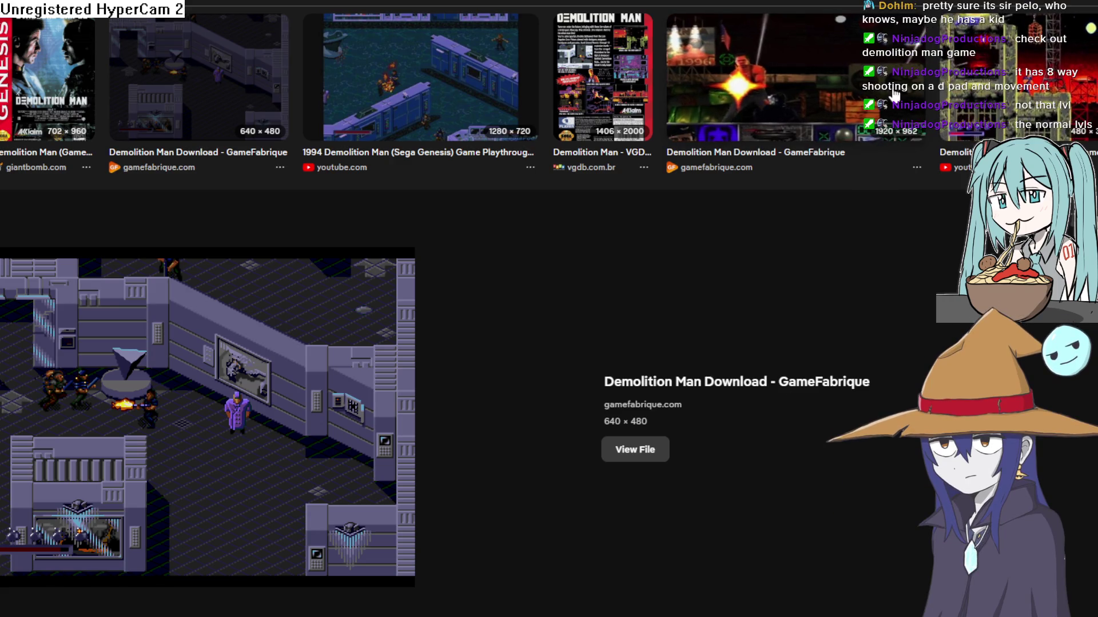
{"action": "left_click", "coordinate": [800, 86]}
{"action": "left_click", "coordinate": [1007, 86]}
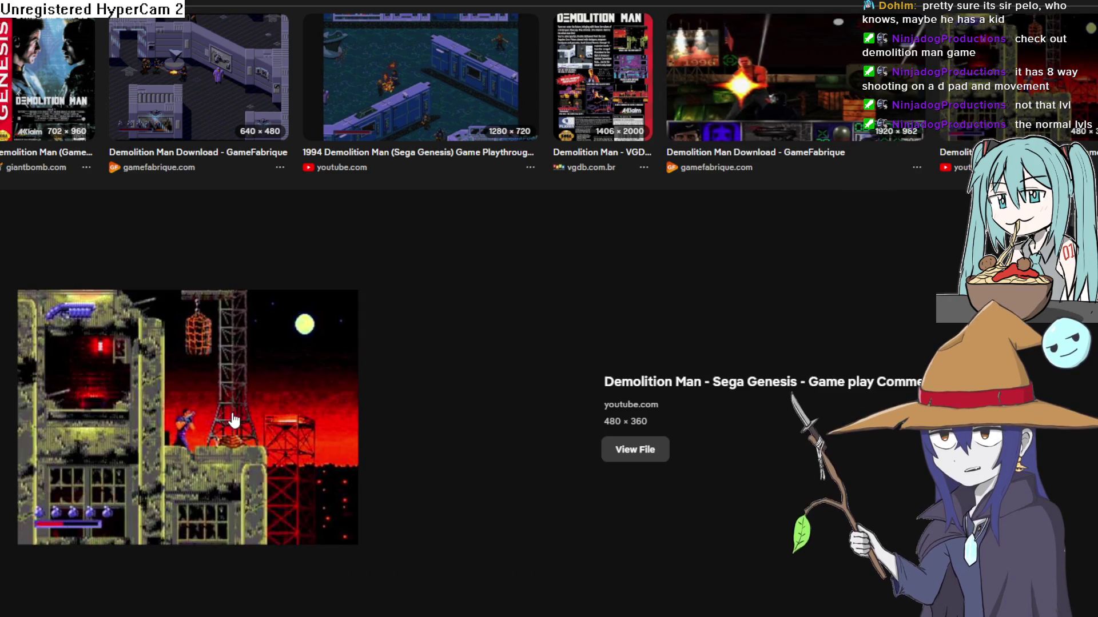
{"action": "scroll", "coordinate": [624, 272], "scroll_direction": "down", "scroll_amount": 8}
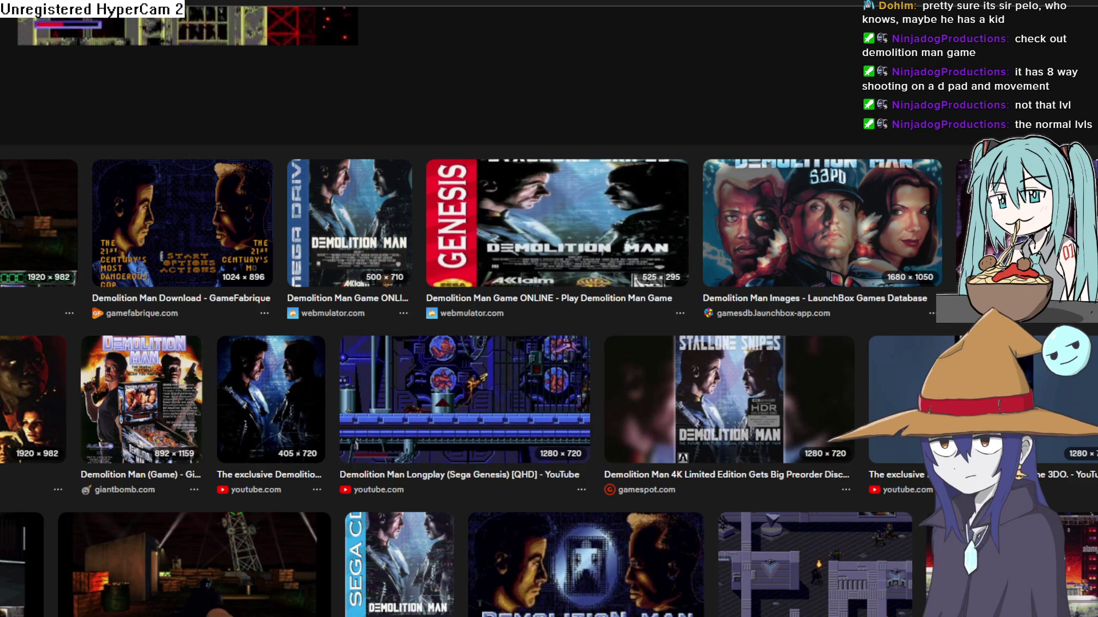
{"action": "key", "text": "alt+Tab"}
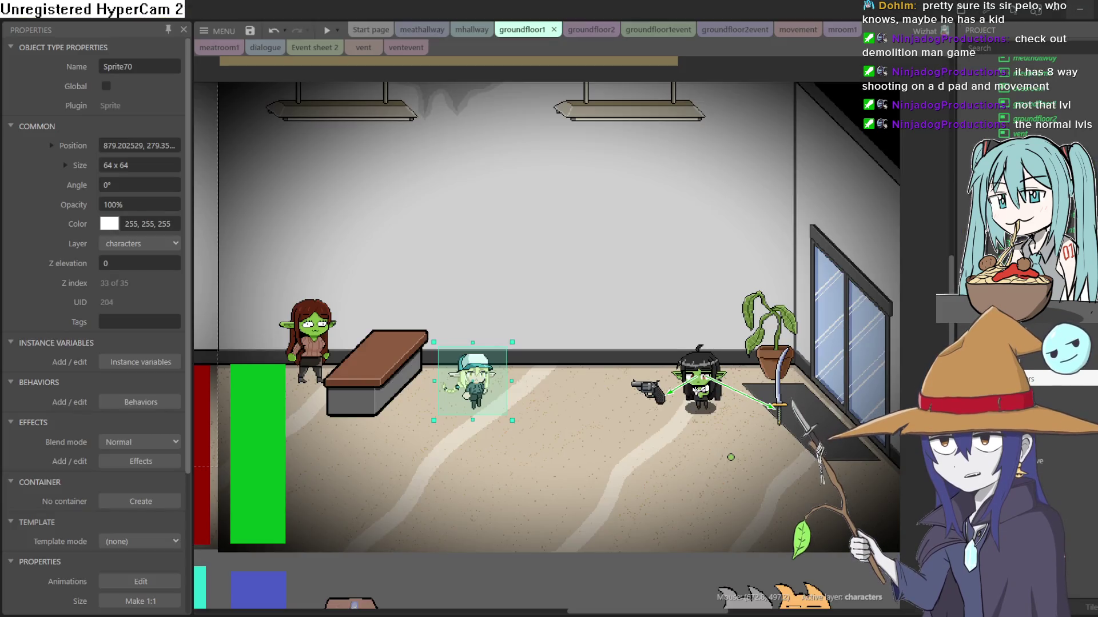
Nudge the revolver up and open the Z Order layer list with the characters layer expanded.
{"action": "left_click", "coordinate": [650, 392]}
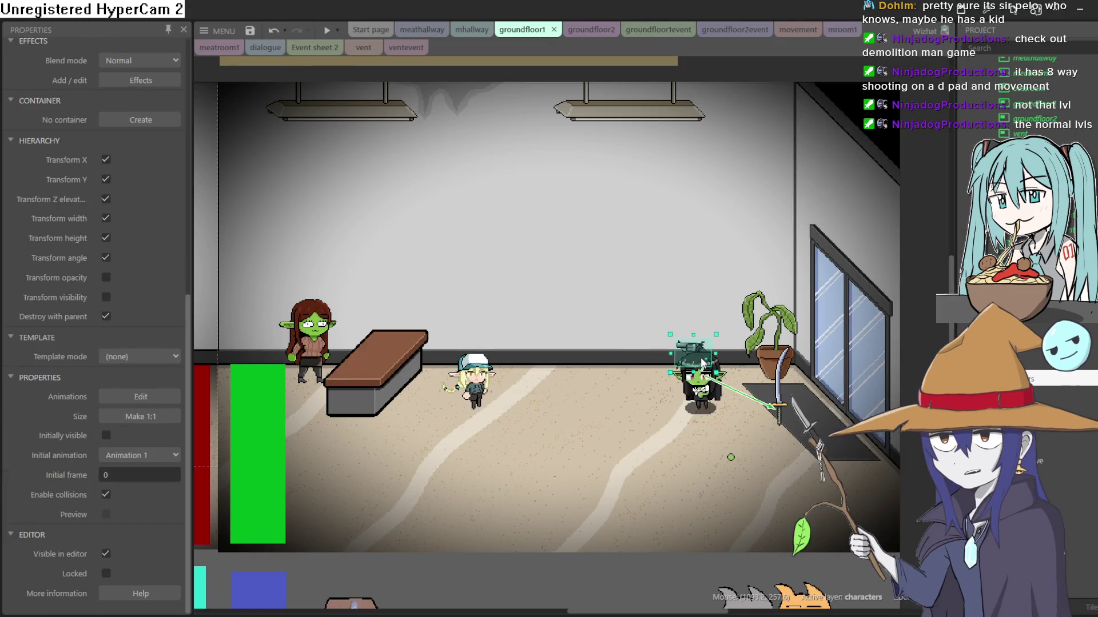
{"action": "left_click_drag", "start_coordinate": [658, 401], "coordinate": [652, 378]}
{"action": "right_click", "coordinate": [651, 379]}
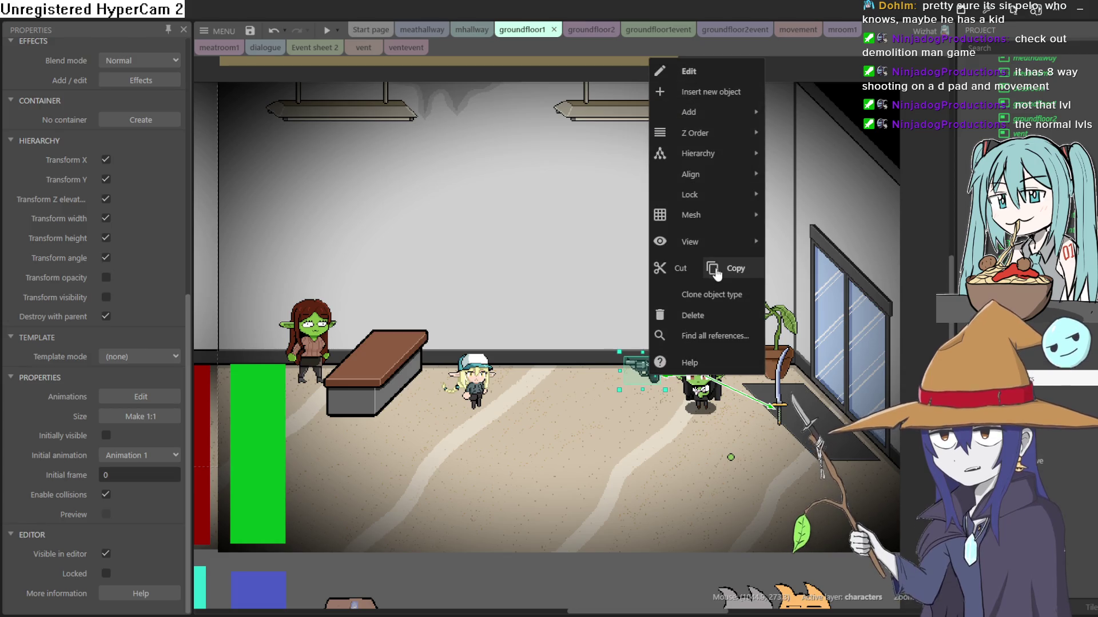
{"action": "mouse_move", "coordinate": [714, 132]}
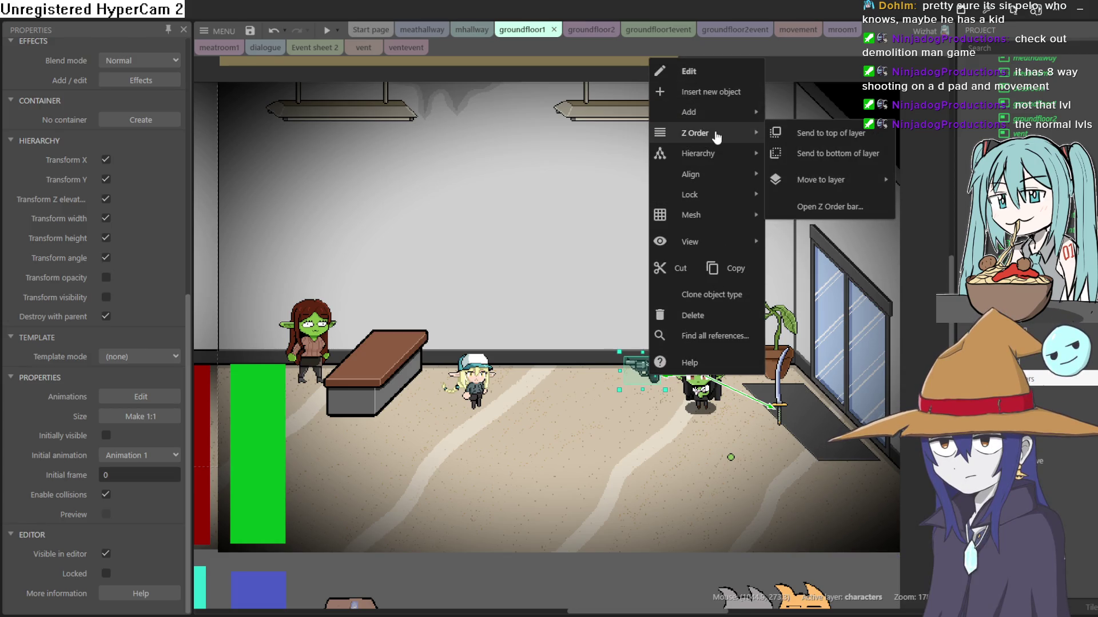
{"action": "left_click", "coordinate": [832, 206]}
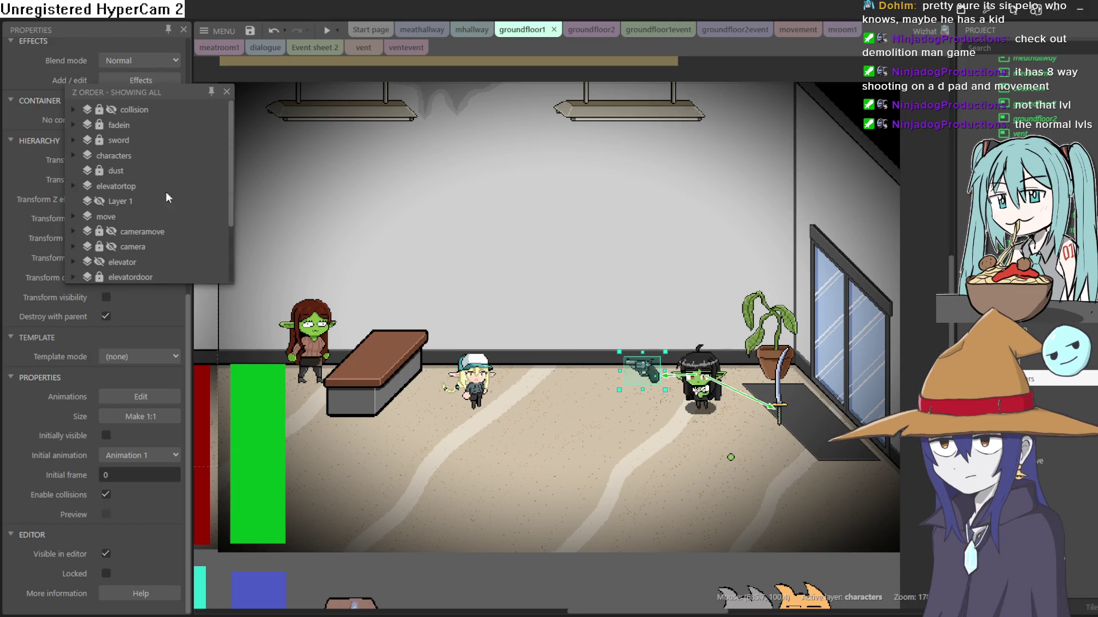
{"action": "left_click", "coordinate": [73, 155]}
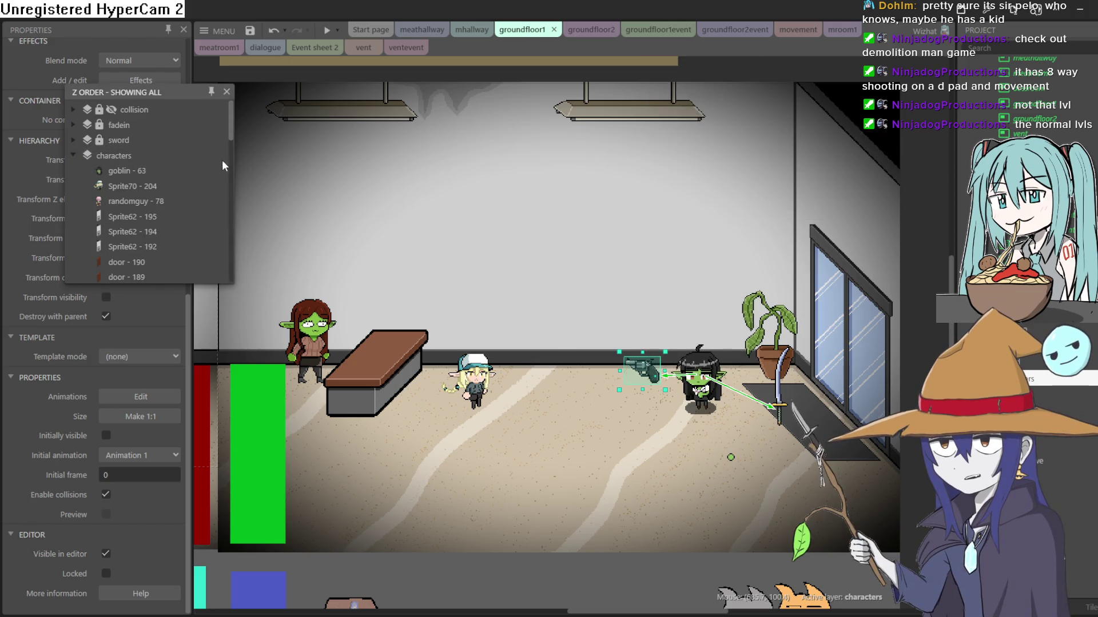
{"action": "left_click_drag", "start_coordinate": [231, 150], "coordinate": [233, 241]}
{"action": "scroll", "coordinate": [229, 237], "scroll_direction": "up", "scroll_amount": 2}
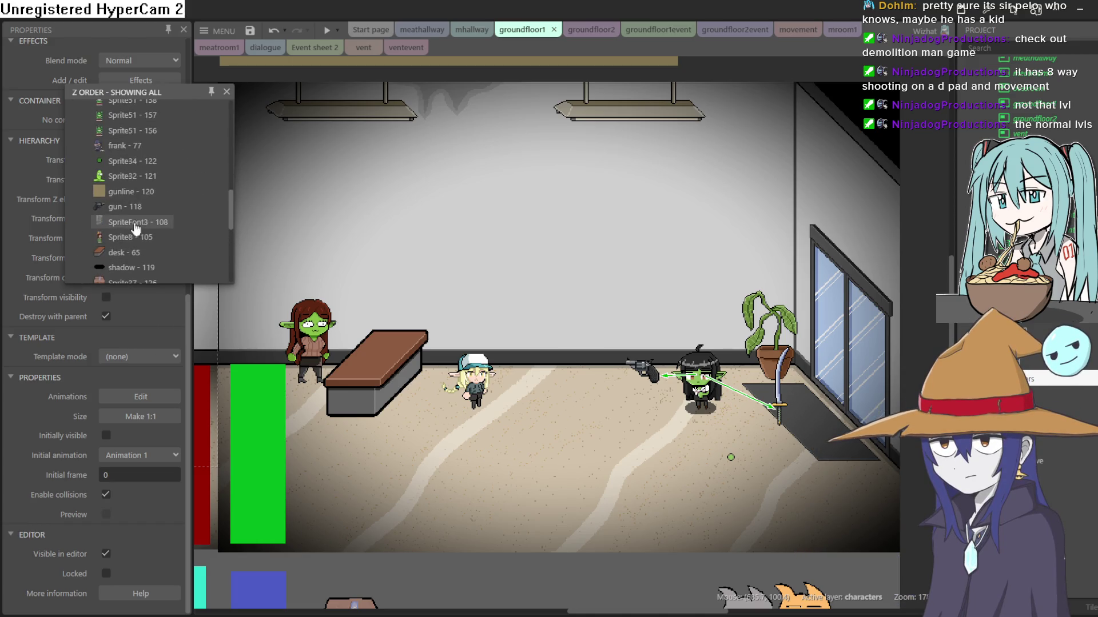
{"action": "mouse_move", "coordinate": [121, 213]}
{"action": "left_mouse_down"}
{"action": "mouse_move", "coordinate": [134, 94]}
{"action": "mouse_move", "coordinate": [147, 168]}
{"action": "left_mouse_up"}
Move the gun beside the goblin, put it on the sword layer, and shift officelobby1 left.
{"action": "mouse_move", "coordinate": [643, 371]}
{"action": "left_mouse_down"}
{"action": "mouse_move", "coordinate": [709, 394]}
{"action": "mouse_move", "coordinate": [609, 378]}
{"action": "left_mouse_up"}
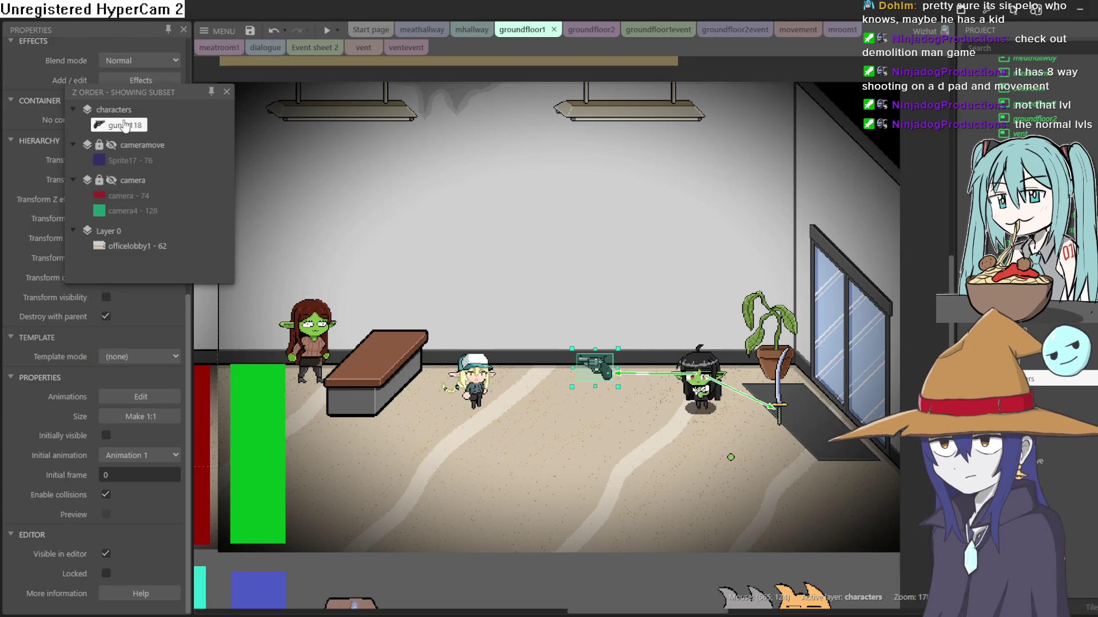
{"action": "left_click", "coordinate": [700, 370]}
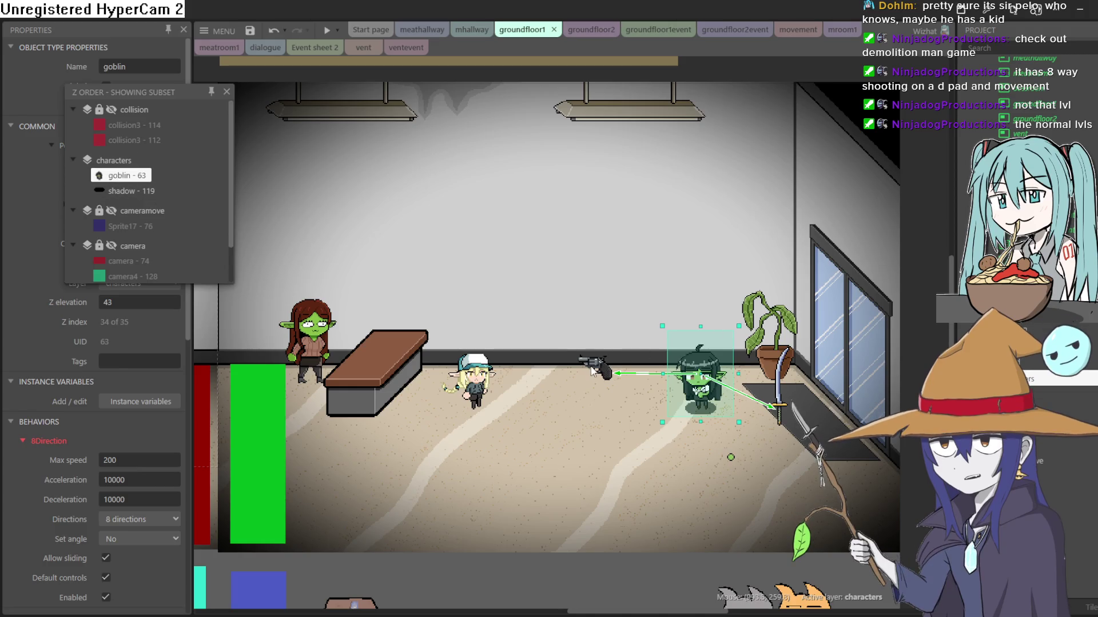
{"action": "left_click_drag", "start_coordinate": [594, 375], "coordinate": [630, 368]}
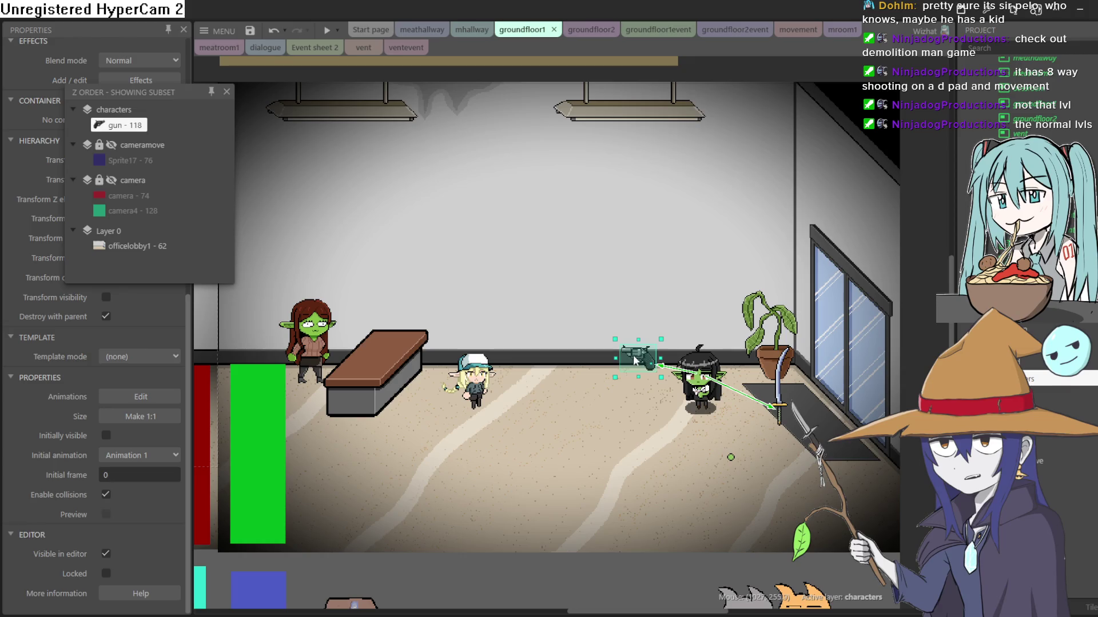
{"action": "right_click", "coordinate": [646, 362]}
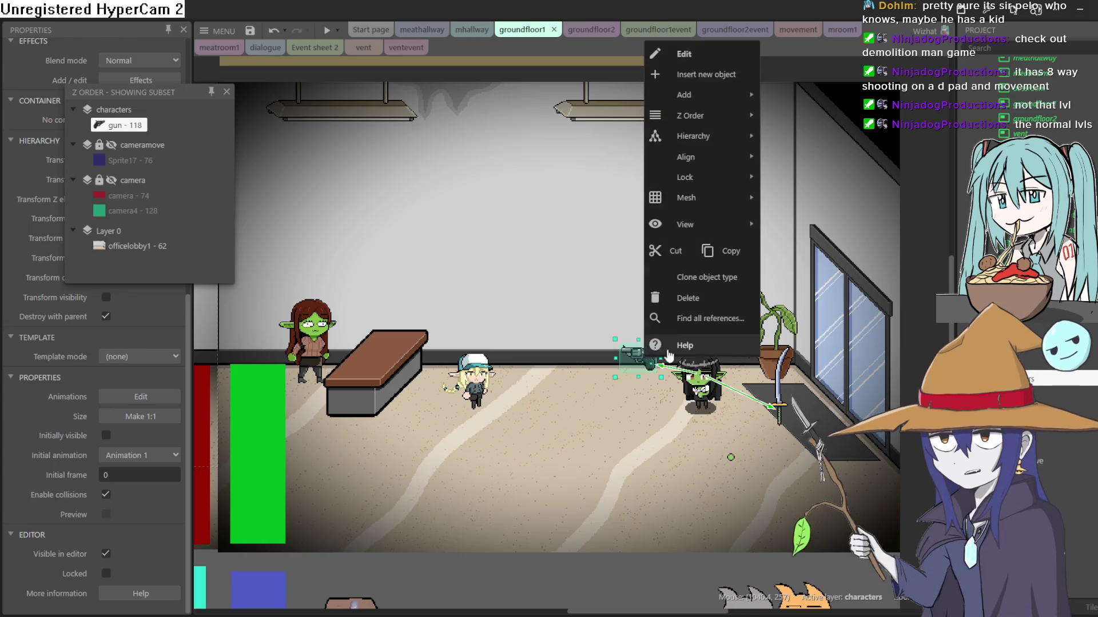
{"action": "mouse_move", "coordinate": [725, 119]}
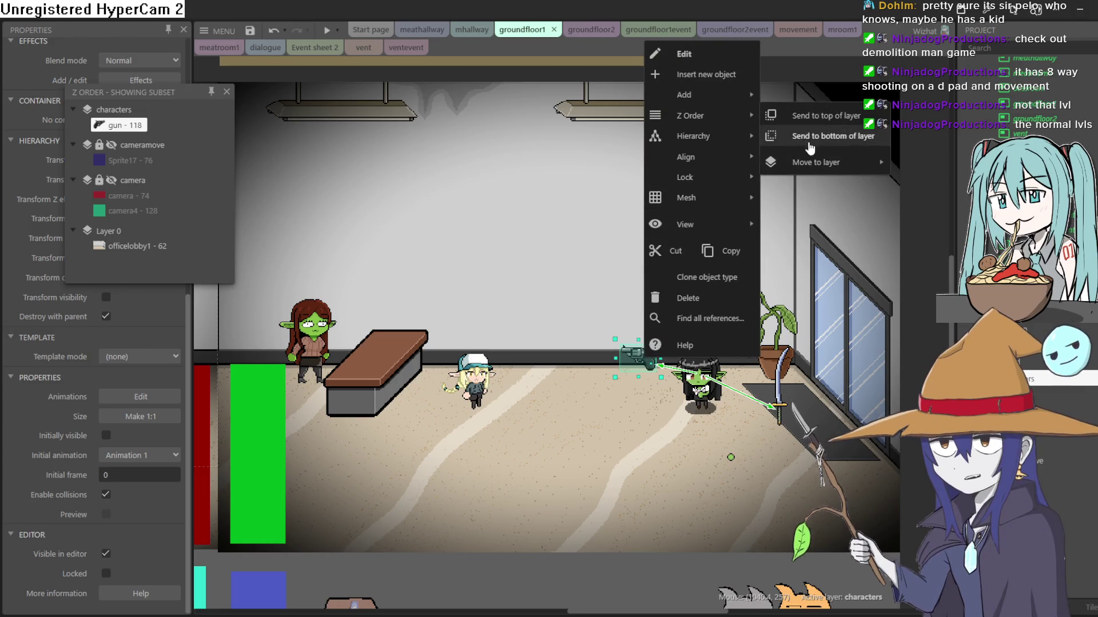
{"action": "mouse_move", "coordinate": [823, 162]}
{"action": "left_click", "coordinate": [947, 206]}
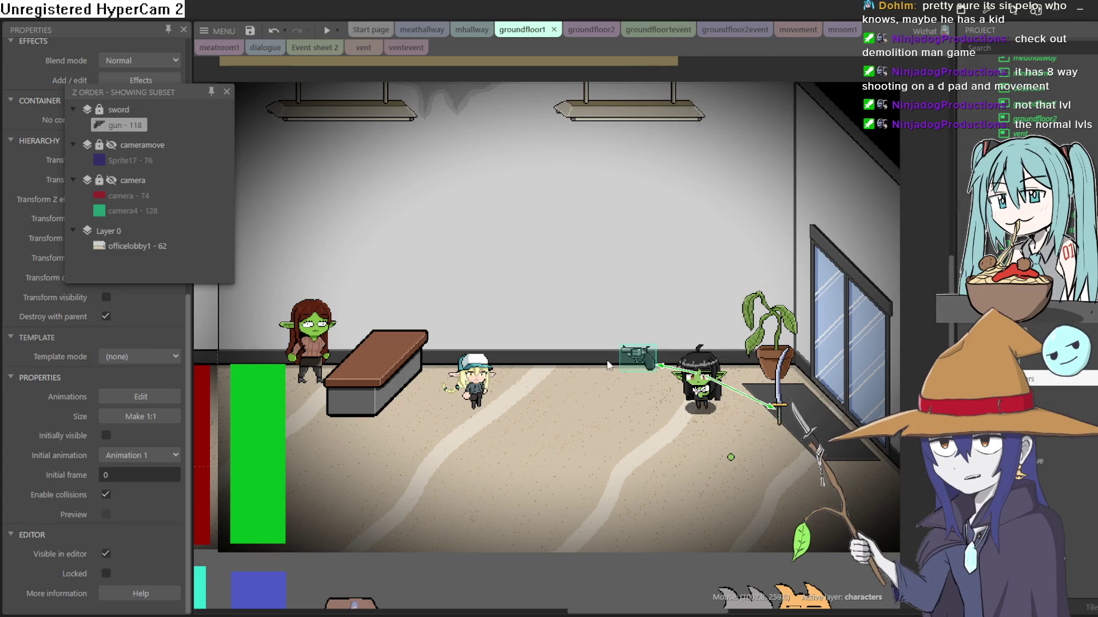
{"action": "left_click", "coordinate": [703, 320]}
{"action": "left_click_drag", "start_coordinate": [705, 359], "coordinate": [650, 361]}
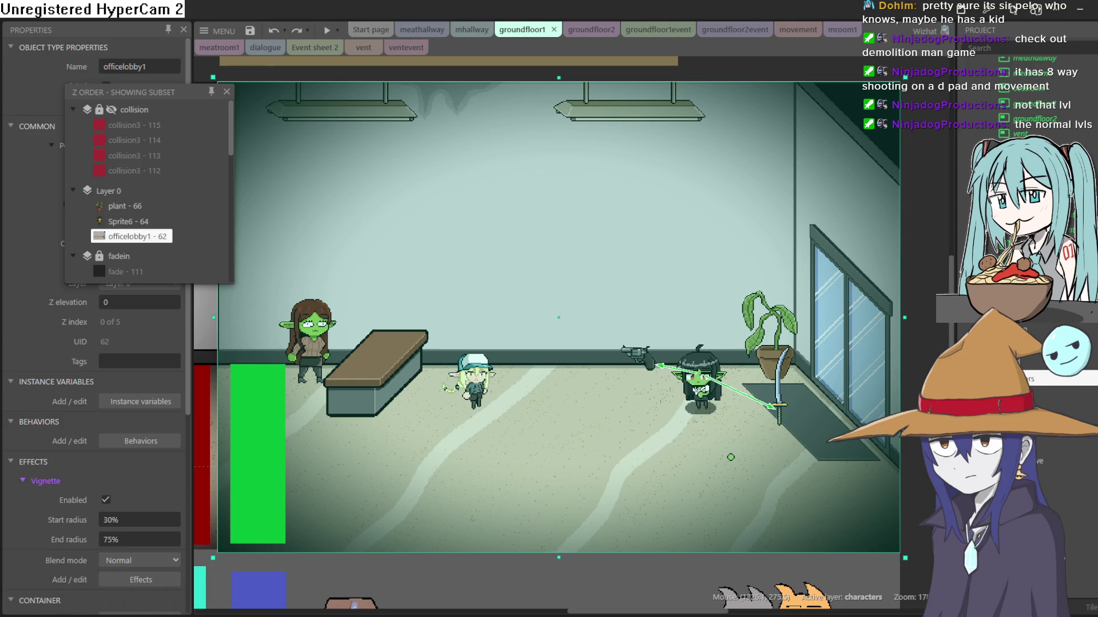
Drag the gun onto the goblin girl and rotate it until nearly upright.
{"action": "left_click", "coordinate": [923, 327]}
{"action": "left_click_drag", "start_coordinate": [653, 366], "coordinate": [702, 393]}
{"action": "scroll", "coordinate": [703, 393], "scroll_direction": "up", "scroll_amount": 2}
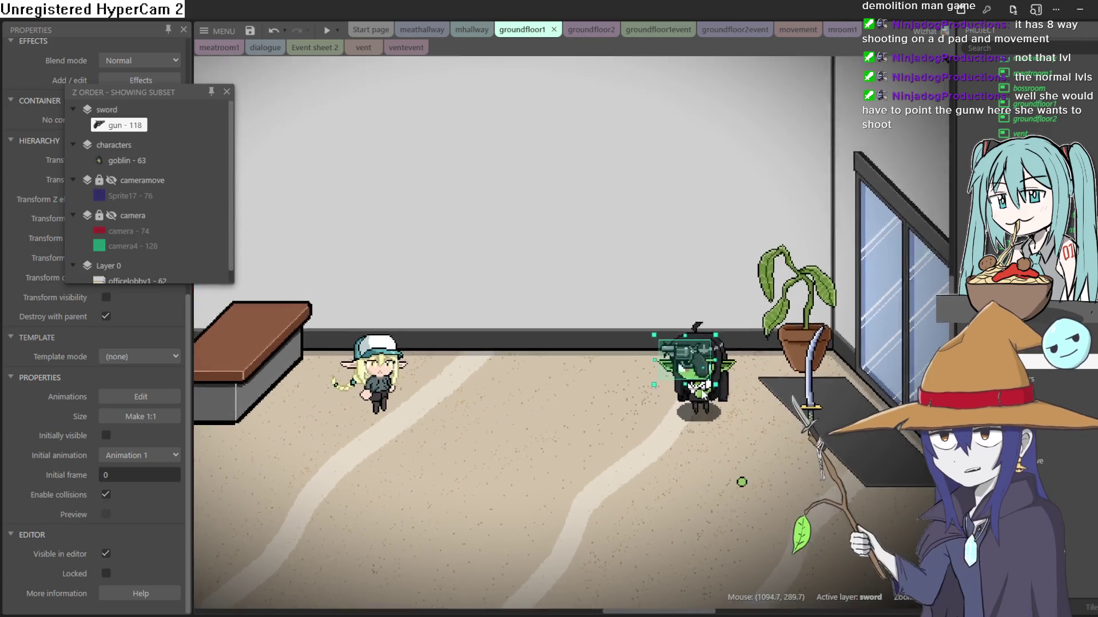
{"action": "scroll", "coordinate": [703, 393], "scroll_direction": "up", "scroll_amount": 1}
{"action": "left_click_drag", "start_coordinate": [723, 314], "coordinate": [743, 274]}
{"action": "left_click_drag", "start_coordinate": [728, 383], "coordinate": [746, 375]}
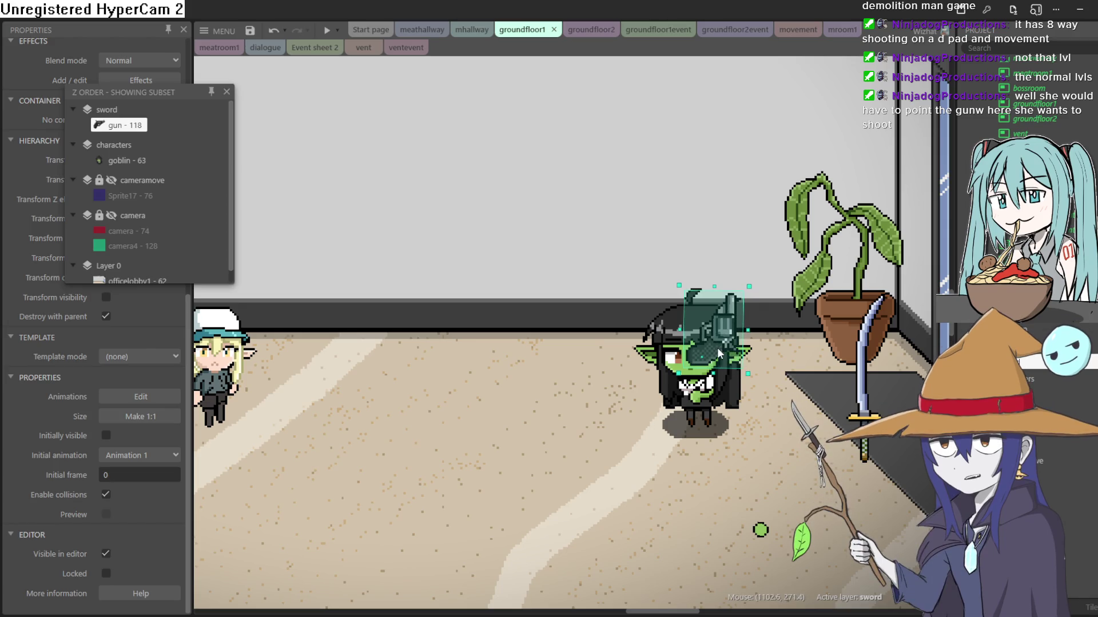
{"action": "left_click_drag", "start_coordinate": [708, 296], "coordinate": [707, 345]}
{"action": "scroll", "coordinate": [744, 343], "scroll_direction": "up", "scroll_amount": 2}
{"action": "scroll", "coordinate": [731, 377], "scroll_direction": "up", "scroll_amount": 2}
{"action": "left_click_drag", "start_coordinate": [700, 410], "coordinate": [754, 396]}
Undo the accidental moves of the office background and characters layer.
{"action": "left_click", "coordinate": [715, 460]}
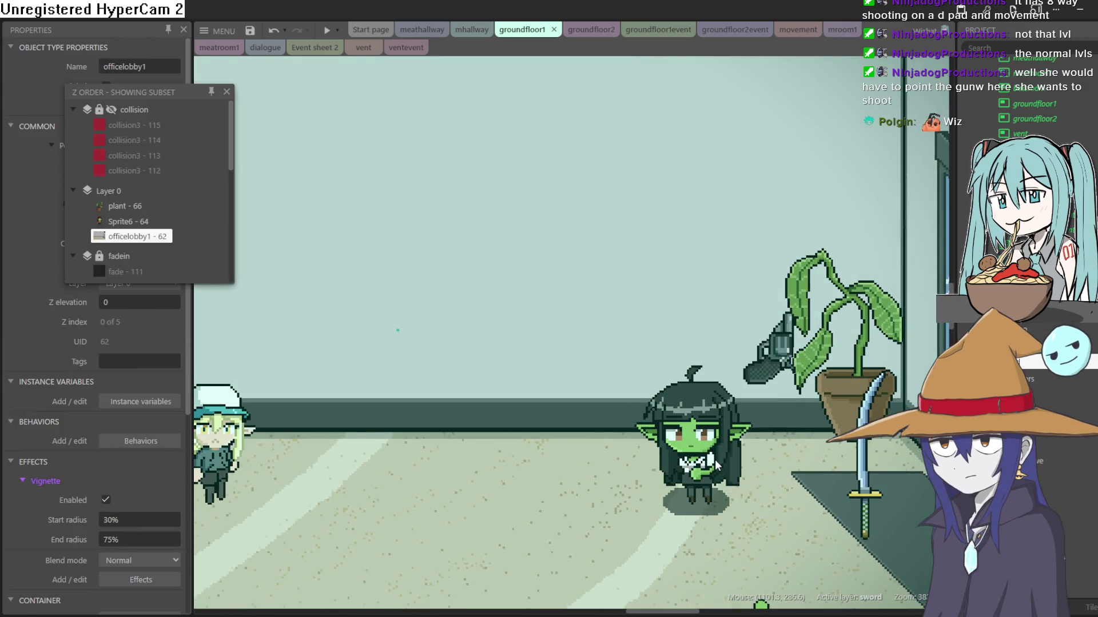
{"action": "key", "text": "ctrl+z"}
{"action": "left_click", "coordinate": [716, 440]}
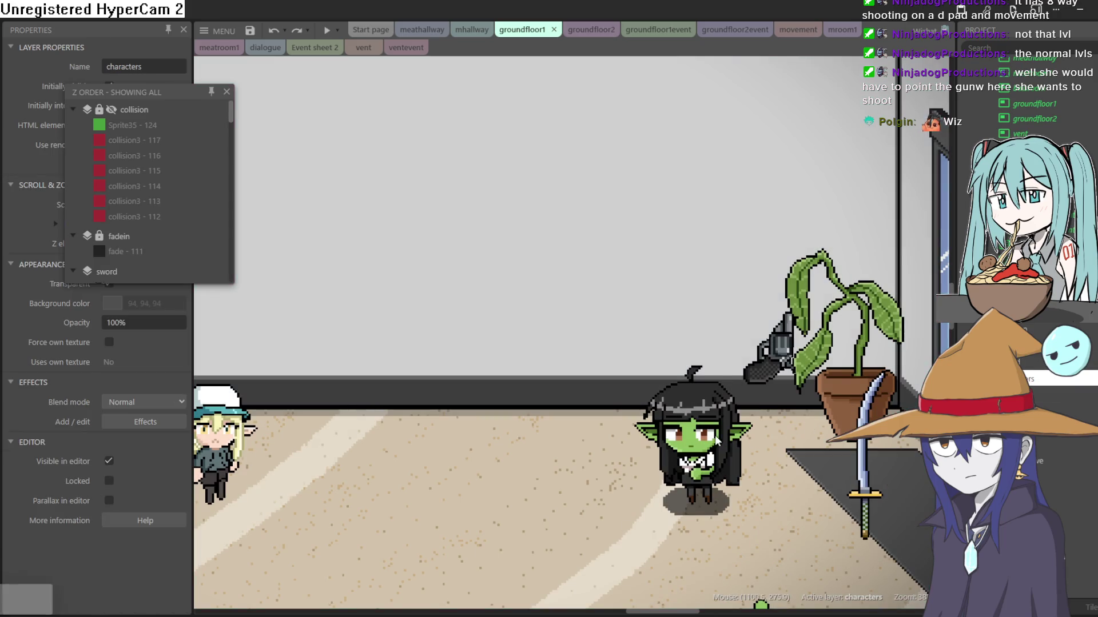
{"action": "key", "text": "ctrl+z"}
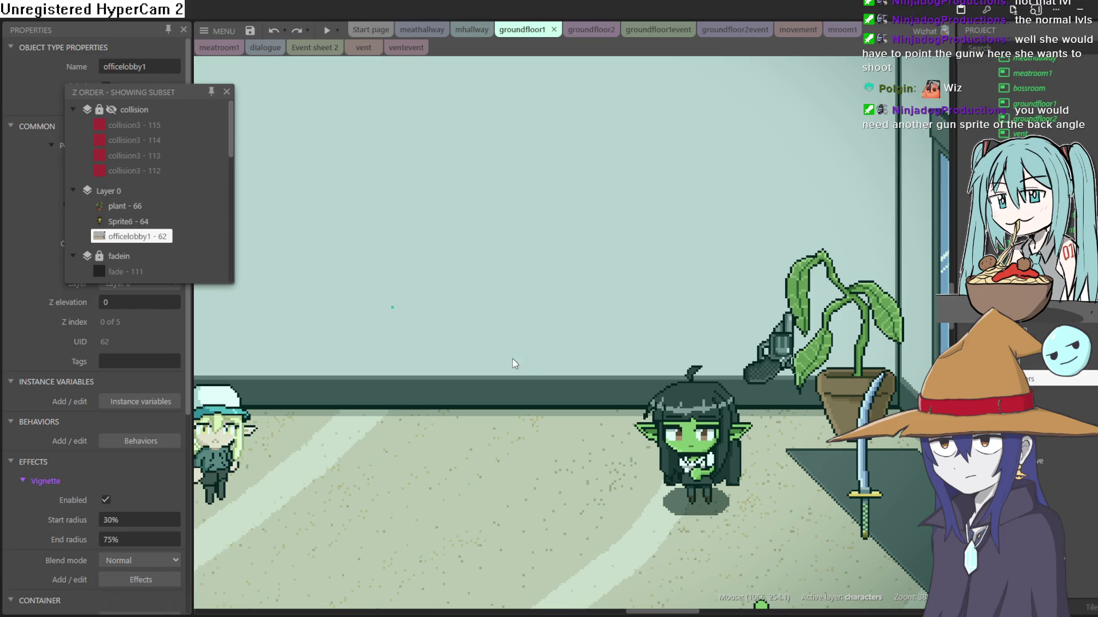
{"action": "scroll", "coordinate": [572, 331], "scroll_direction": "down", "scroll_amount": 3}
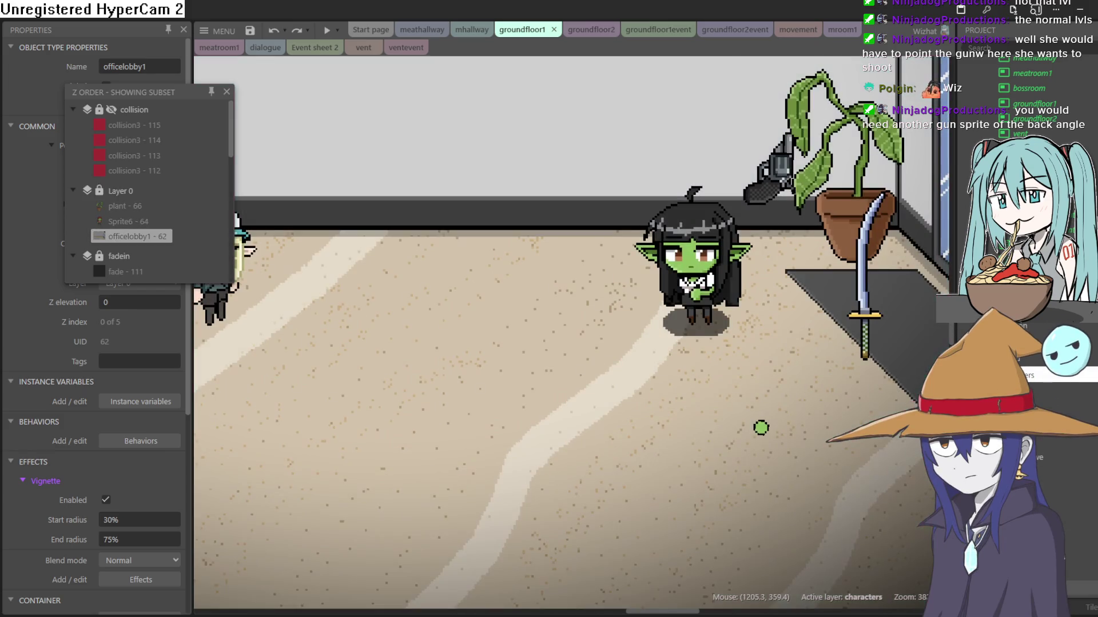
{"action": "left_click", "coordinate": [686, 274]}
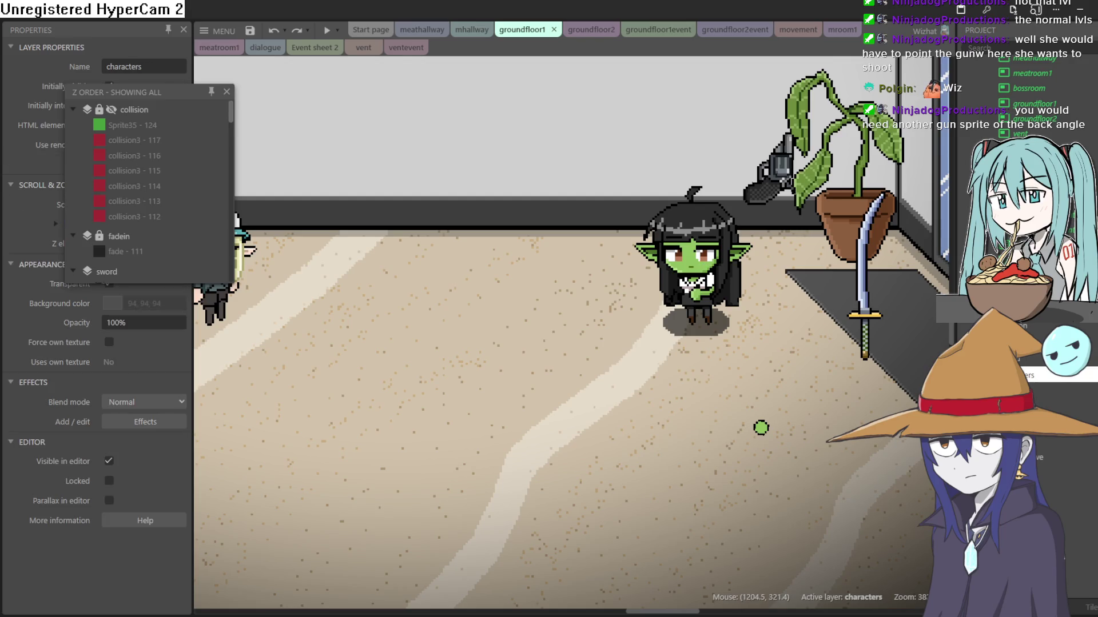
{"action": "left_click", "coordinate": [671, 263]}
{"action": "scroll", "coordinate": [184, 166], "scroll_direction": "down", "scroll_amount": 5}
Select the goblin instance, dismissing the new object type prompt, then deselect it.
{"action": "left_click", "coordinate": [127, 203]}
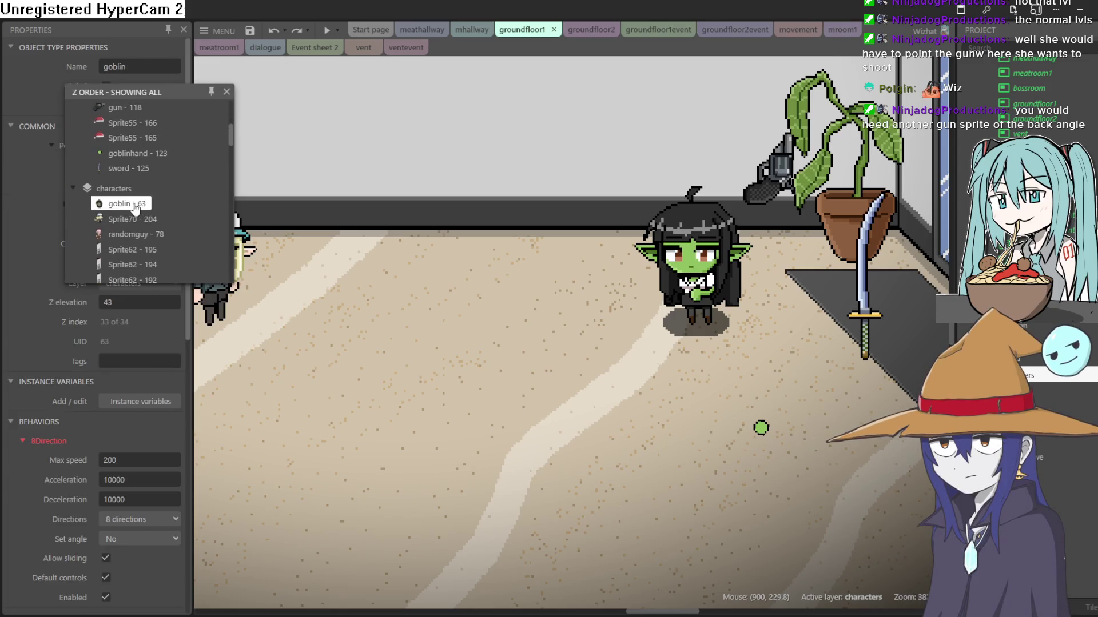
{"action": "left_click", "coordinate": [708, 257]}
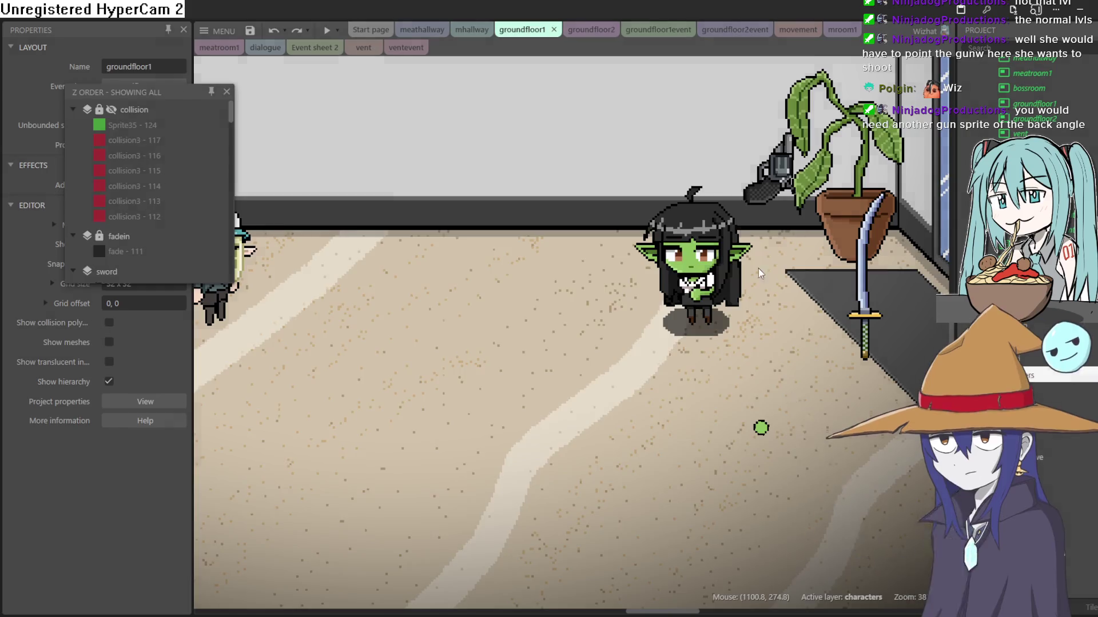
{"action": "double_click", "coordinate": [709, 257]}
{"action": "left_click", "coordinate": [745, 177]}
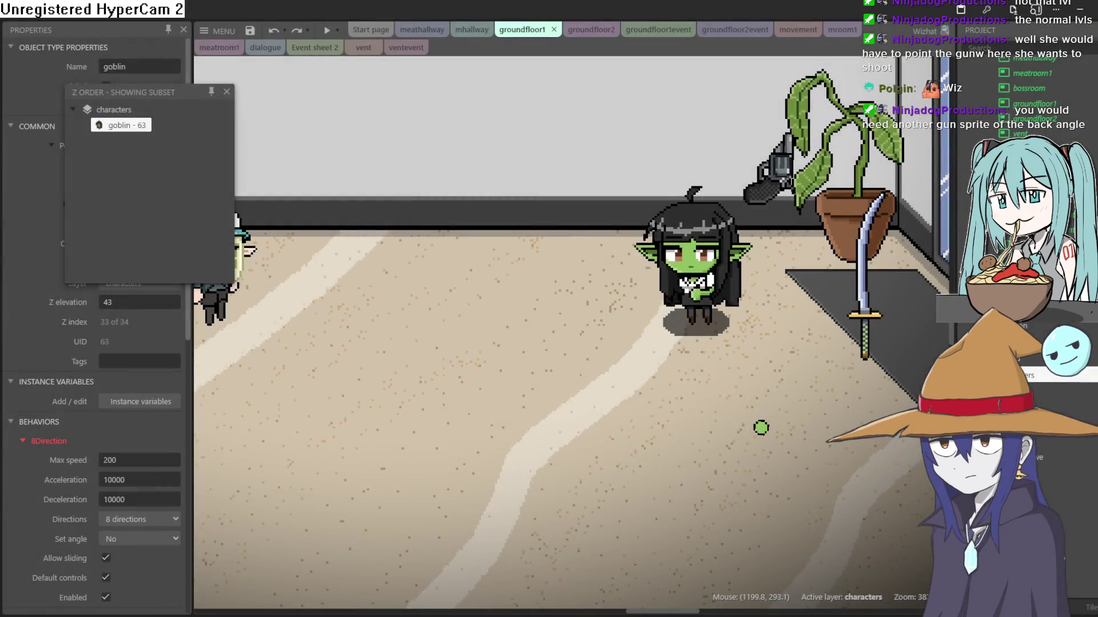
{"action": "left_click", "coordinate": [1064, 391]}
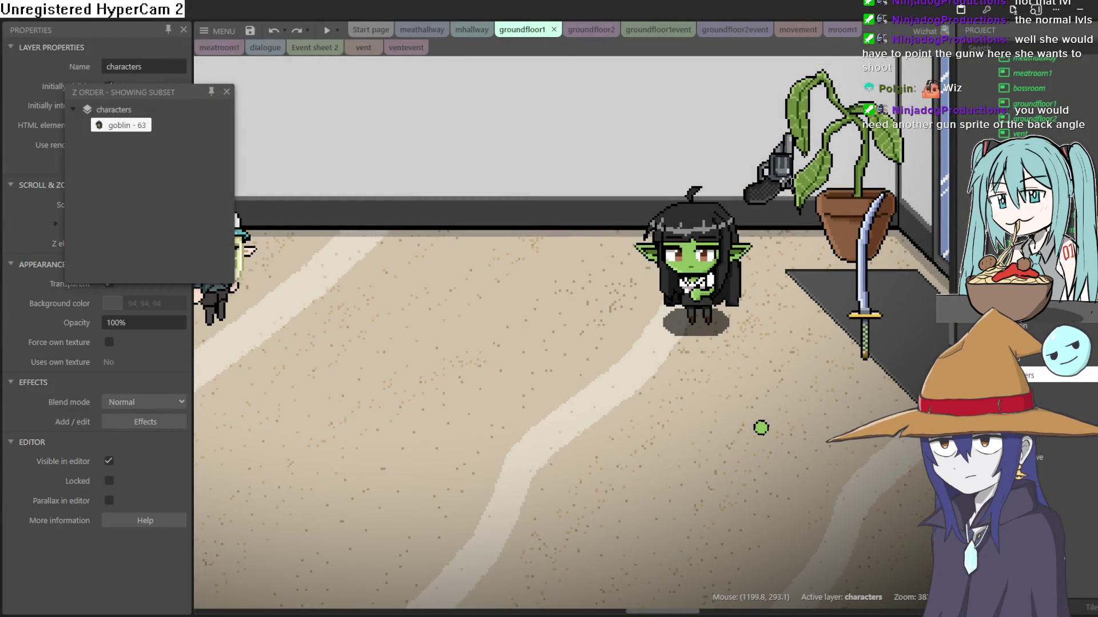
{"action": "left_click", "coordinate": [119, 131]}
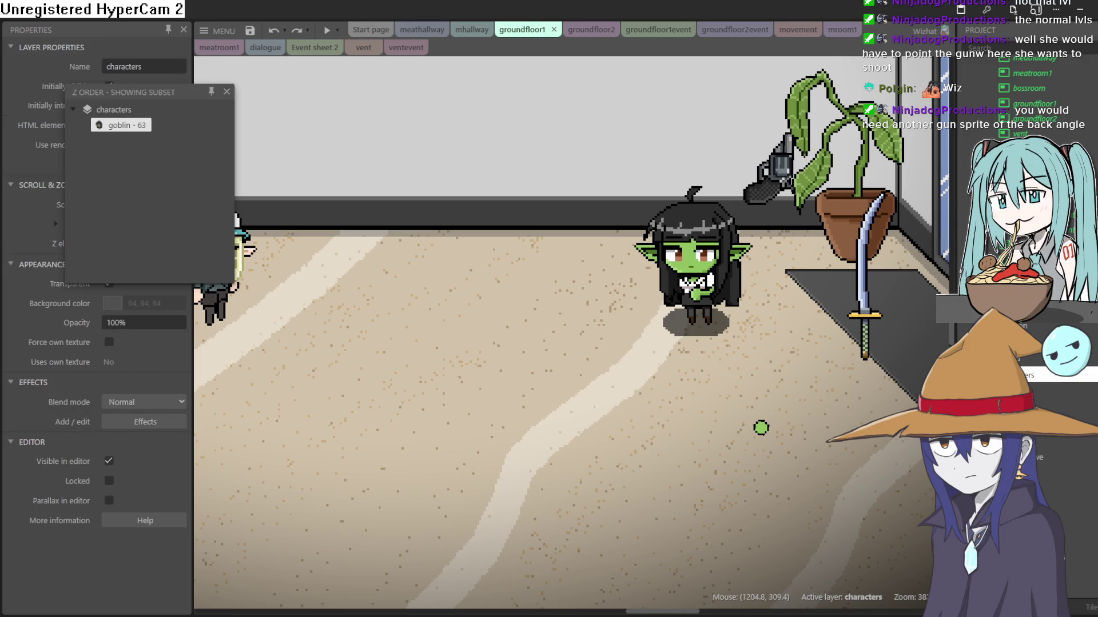
{"action": "left_click", "coordinate": [658, 261]}
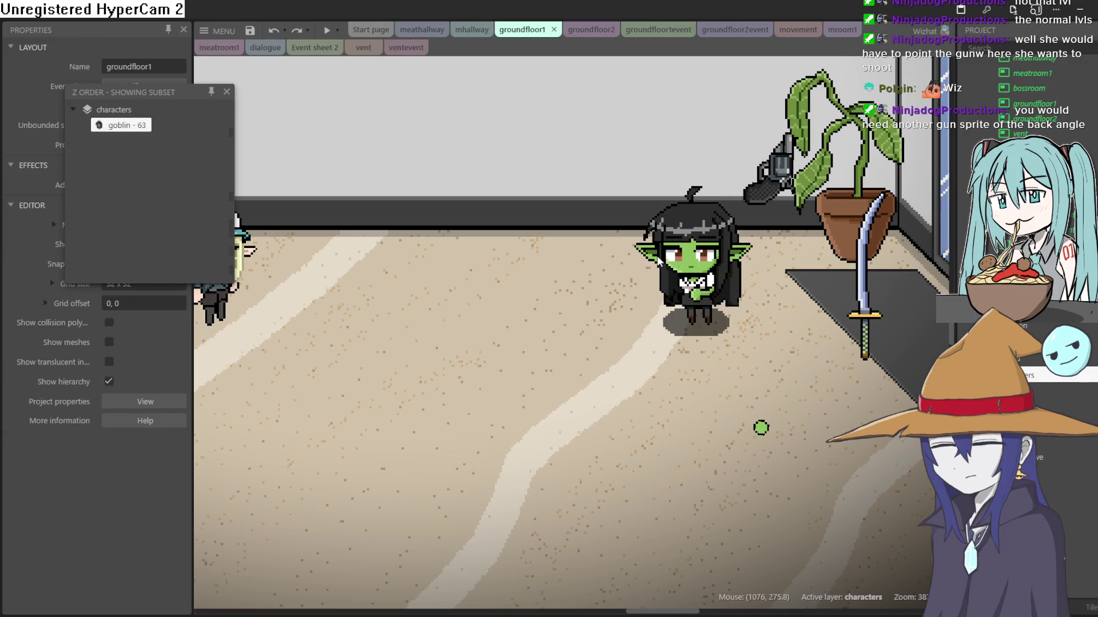
{"action": "scroll", "coordinate": [659, 345], "scroll_direction": "up", "scroll_amount": 3}
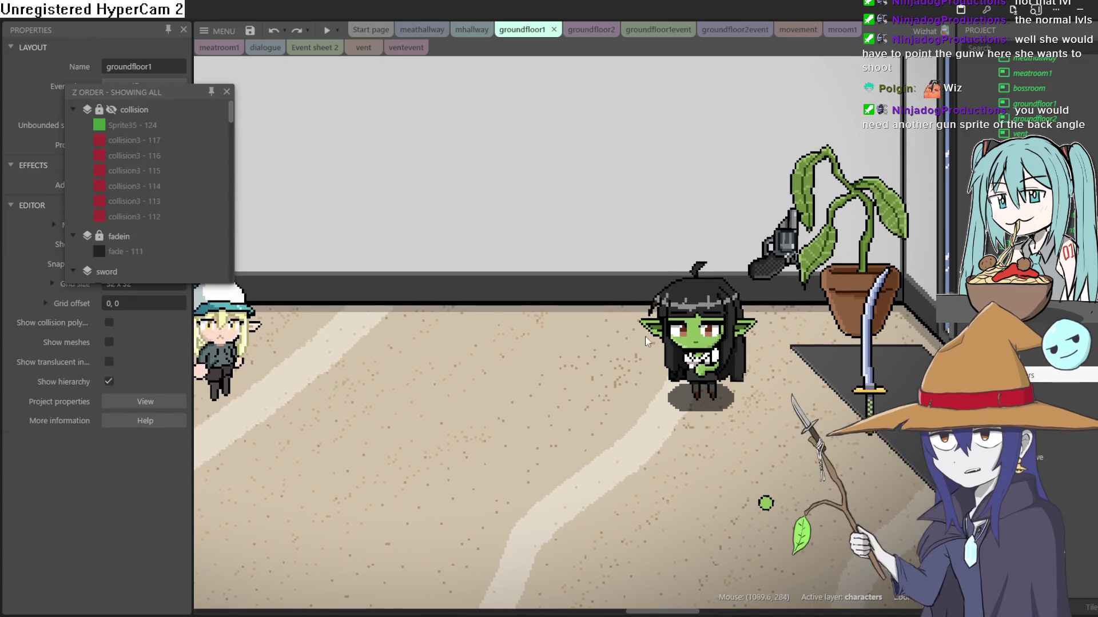
Move the gun above the goblin, down beside her head, then raise it and shift it to her left.
{"action": "scroll", "coordinate": [659, 345], "scroll_direction": "down", "scroll_amount": 3}
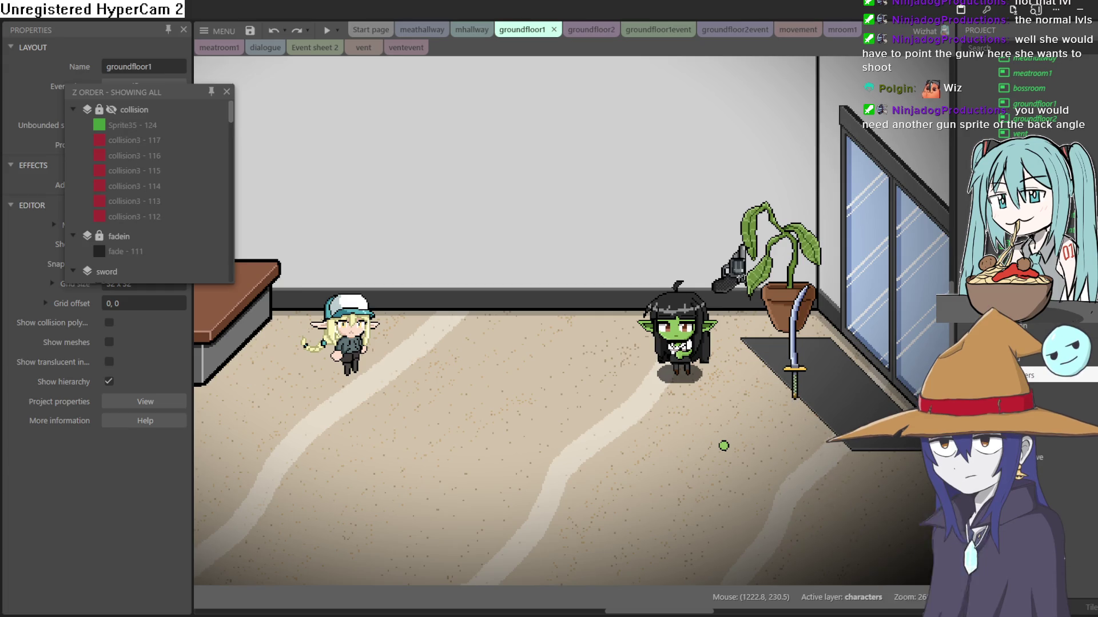
{"action": "mouse_move", "coordinate": [747, 269]}
{"action": "left_mouse_down"}
{"action": "mouse_move", "coordinate": [698, 273]}
{"action": "mouse_move", "coordinate": [697, 248]}
{"action": "mouse_move", "coordinate": [710, 245]}
{"action": "left_mouse_up"}
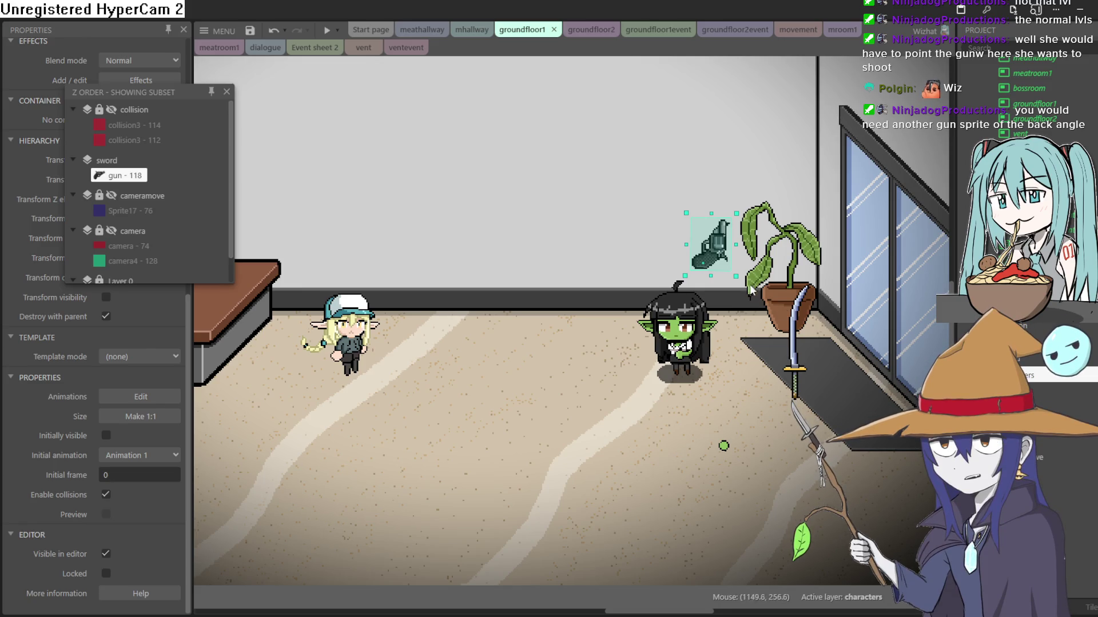
{"action": "mouse_move", "coordinate": [714, 260]}
{"action": "left_mouse_down"}
{"action": "mouse_move", "coordinate": [680, 307]}
{"action": "mouse_move", "coordinate": [646, 326]}
{"action": "mouse_move", "coordinate": [726, 316]}
{"action": "mouse_move", "coordinate": [679, 290]}
{"action": "left_mouse_up"}
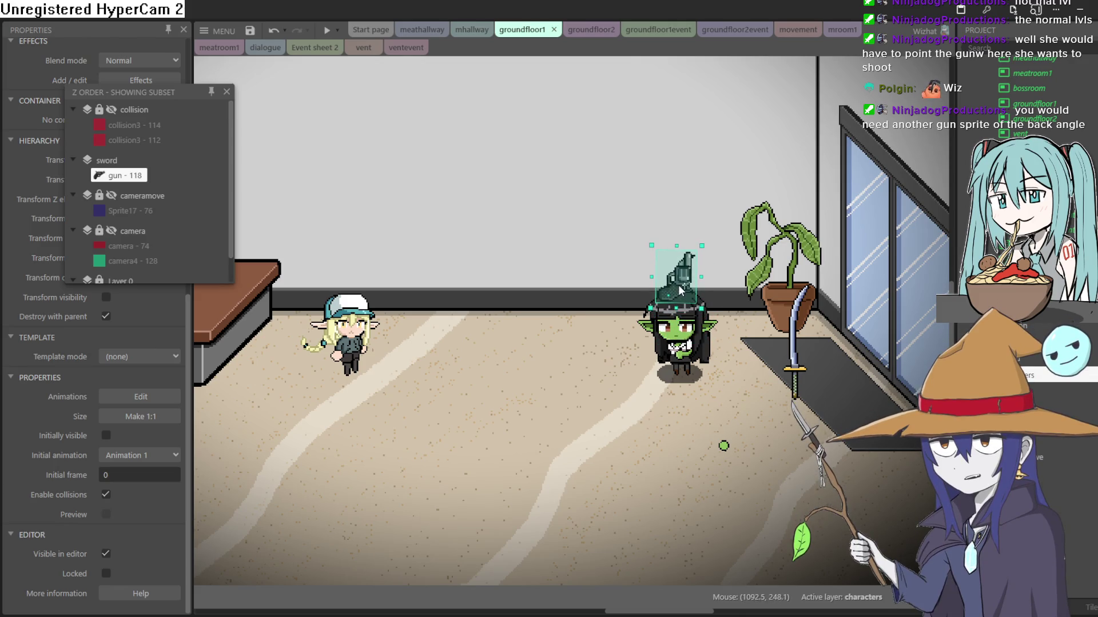
{"action": "scroll", "coordinate": [733, 350], "scroll_direction": "down", "scroll_amount": 2}
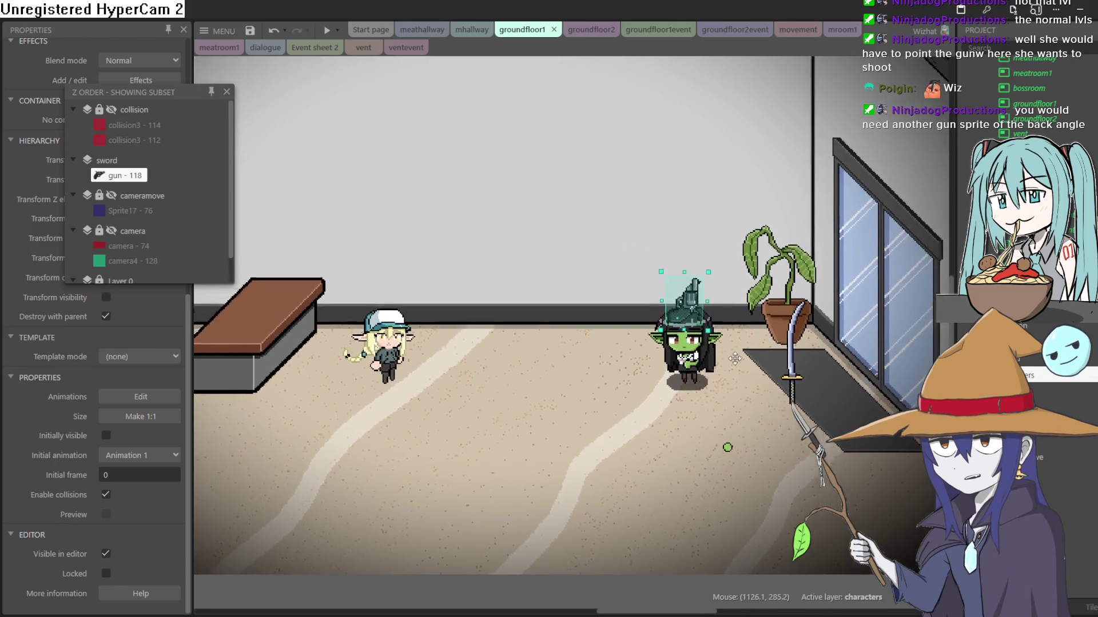
{"action": "scroll", "coordinate": [747, 417], "scroll_direction": "down", "scroll_amount": 1}
{"action": "scroll", "coordinate": [743, 406], "scroll_direction": "down", "scroll_amount": 1}
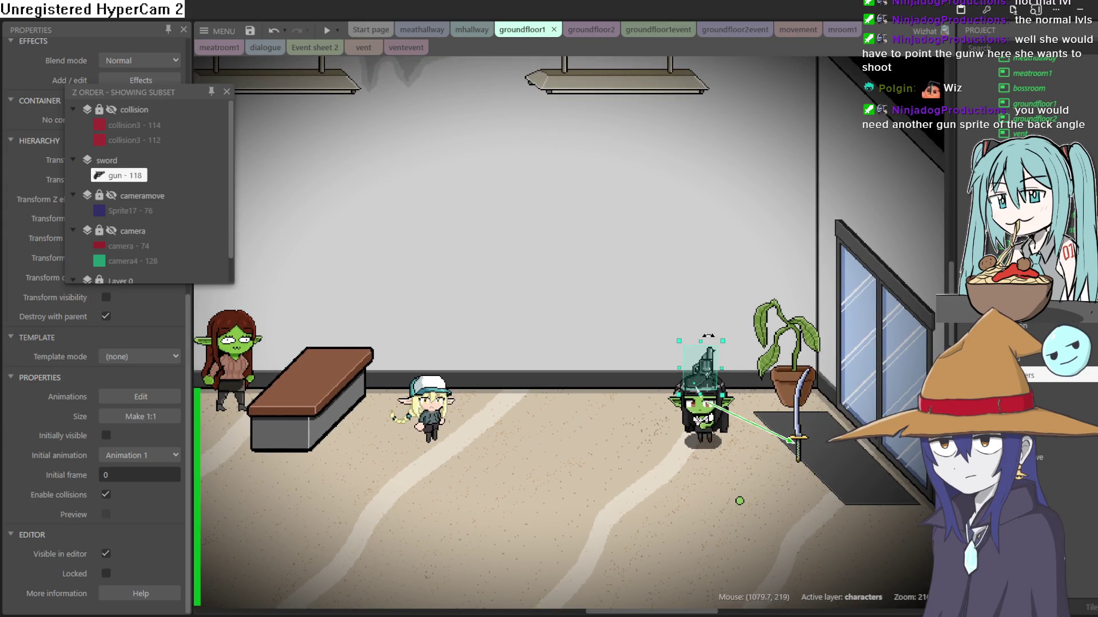
{"action": "mouse_move", "coordinate": [718, 395]}
{"action": "left_mouse_down"}
{"action": "mouse_move", "coordinate": [713, 380]}
{"action": "mouse_move", "coordinate": [713, 393]}
{"action": "left_mouse_up"}
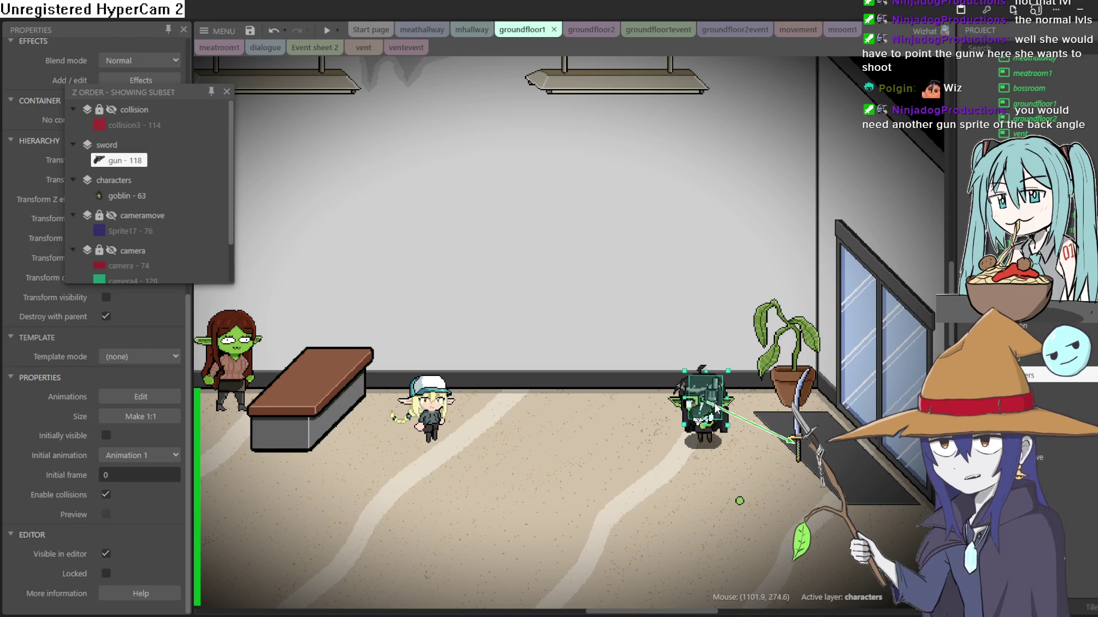
{"action": "left_click_drag", "start_coordinate": [713, 399], "coordinate": [715, 391]}
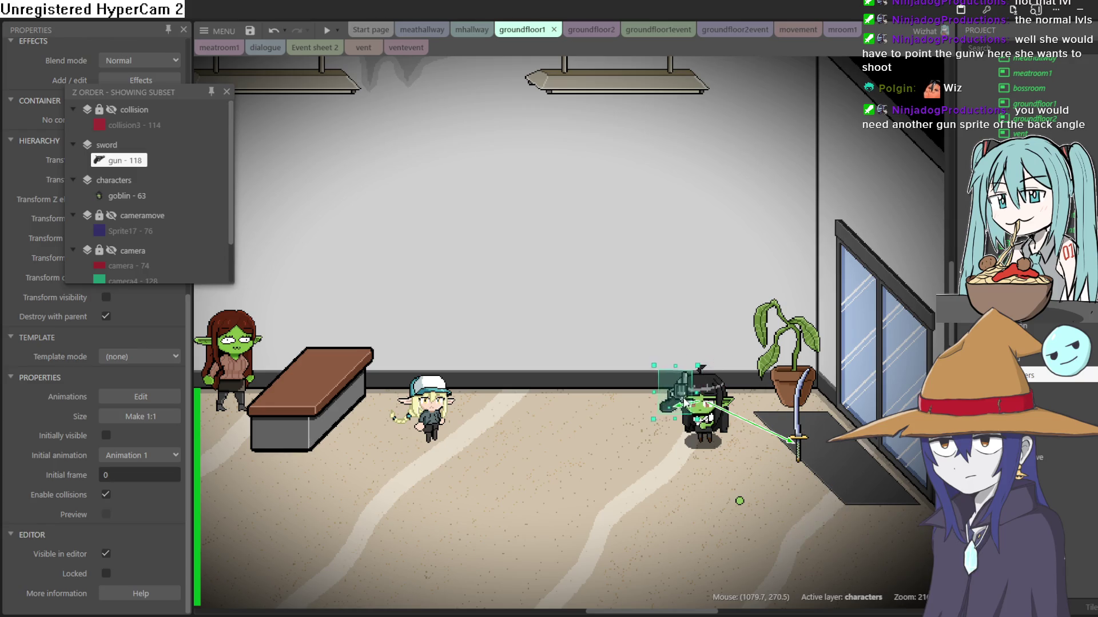
{"action": "left_click_drag", "start_coordinate": [616, 423], "coordinate": [613, 425]}
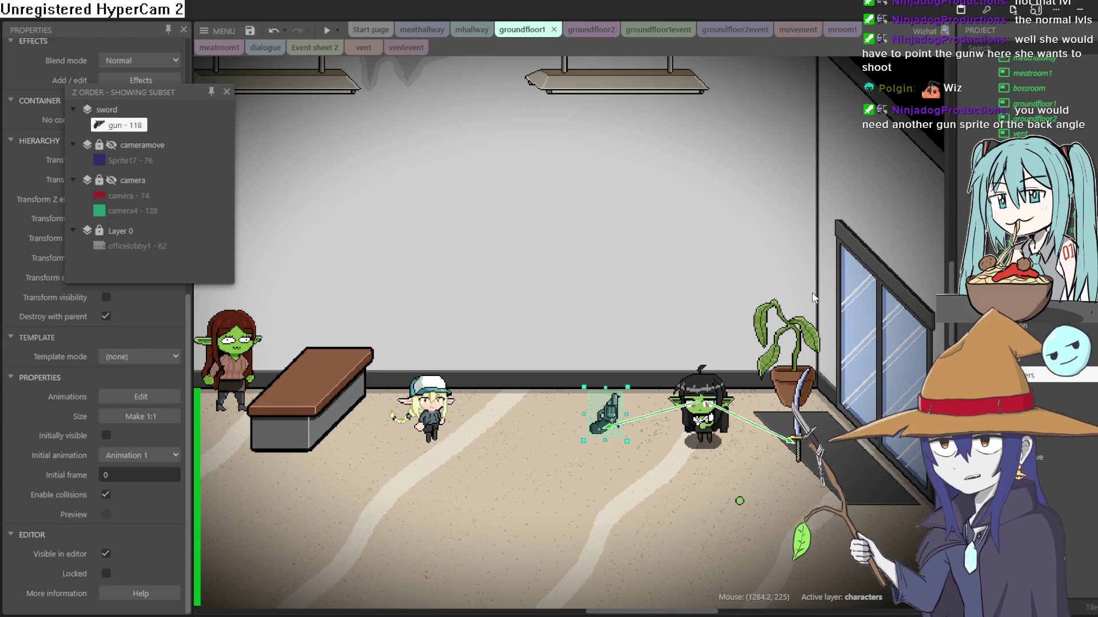
{"action": "double_click", "coordinate": [712, 402]}
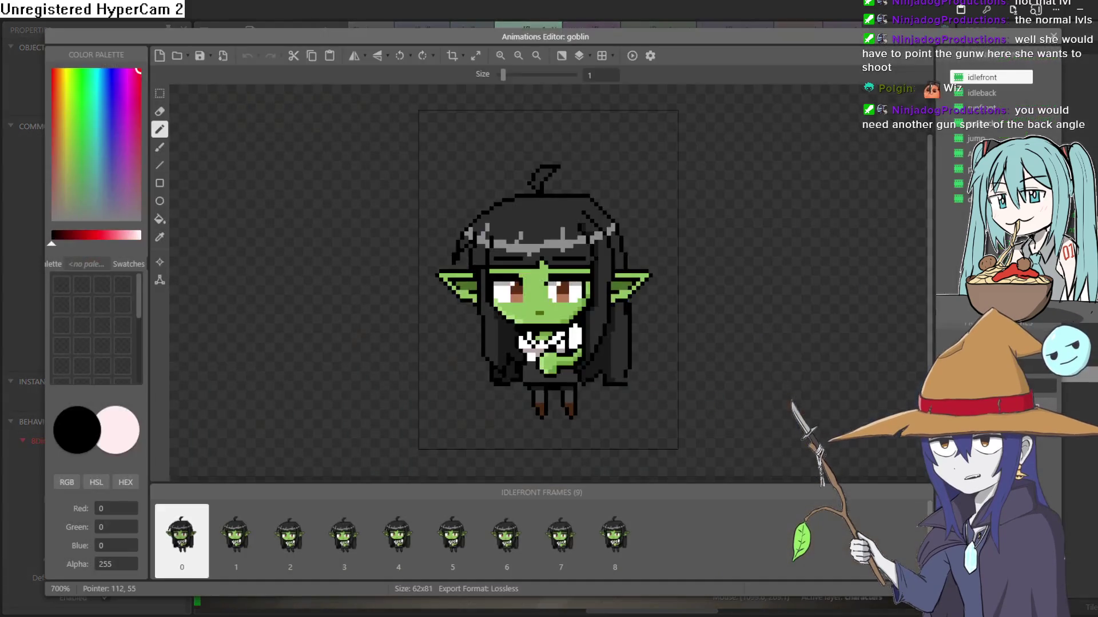
{"action": "left_click", "coordinate": [993, 112]}
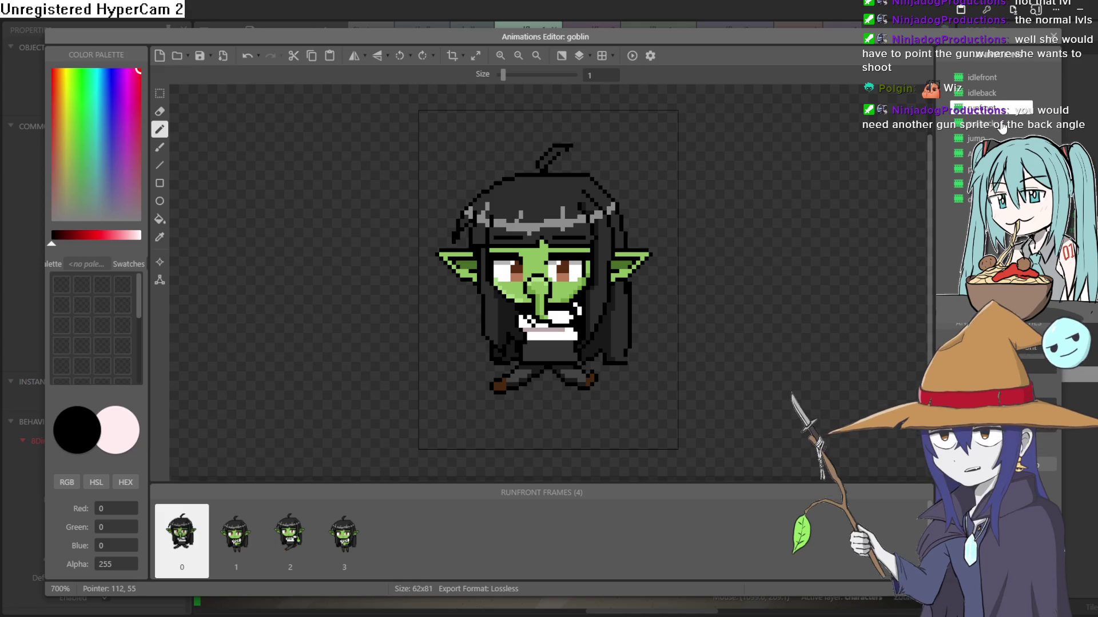
{"action": "left_click", "coordinate": [1002, 125]}
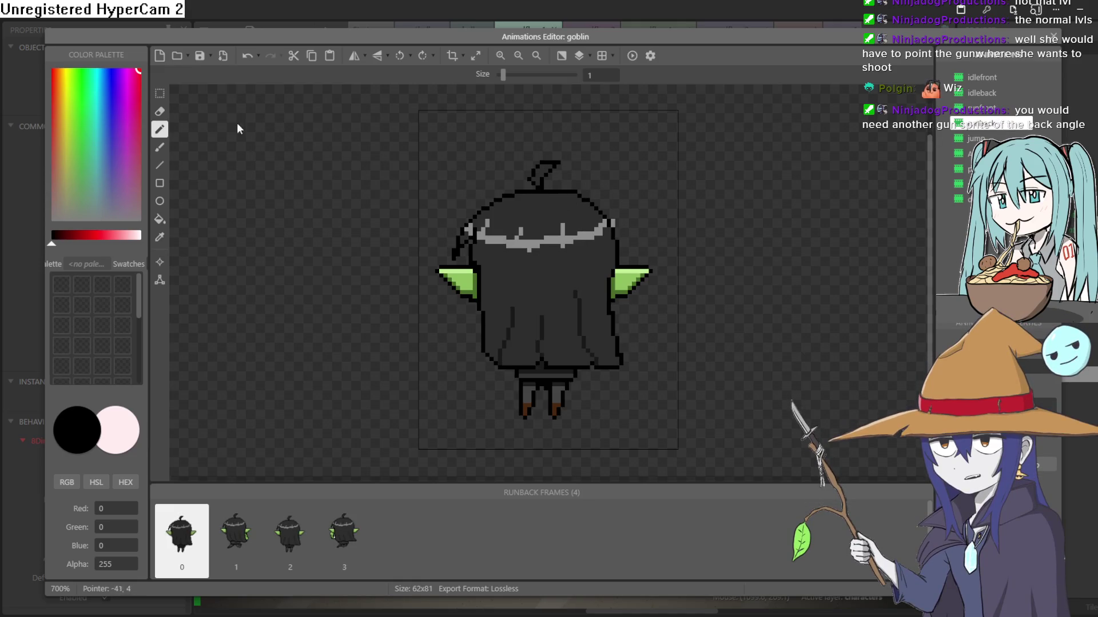
{"action": "left_click", "coordinate": [632, 56]}
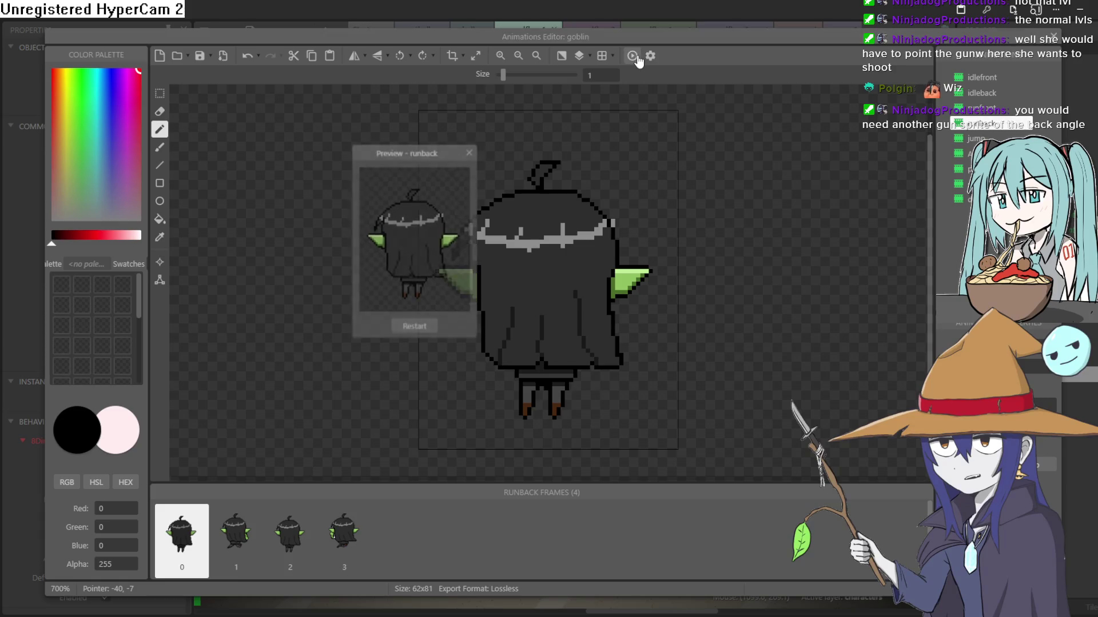
{"action": "left_click", "coordinate": [470, 152]}
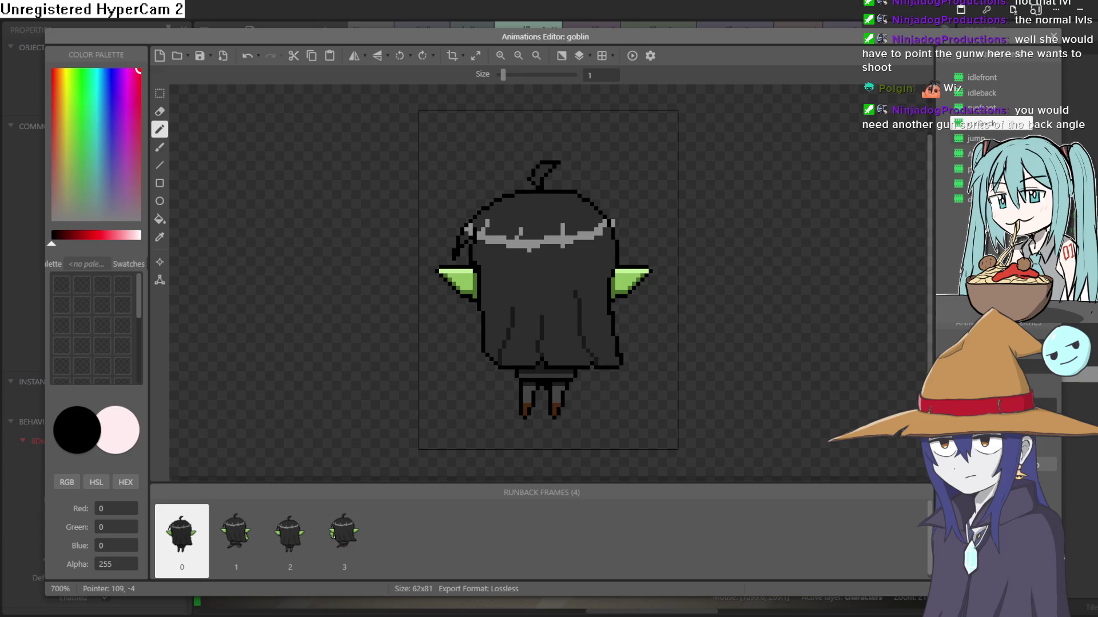
{"action": "left_click", "coordinate": [991, 109]}
{"action": "left_click", "coordinate": [993, 93]}
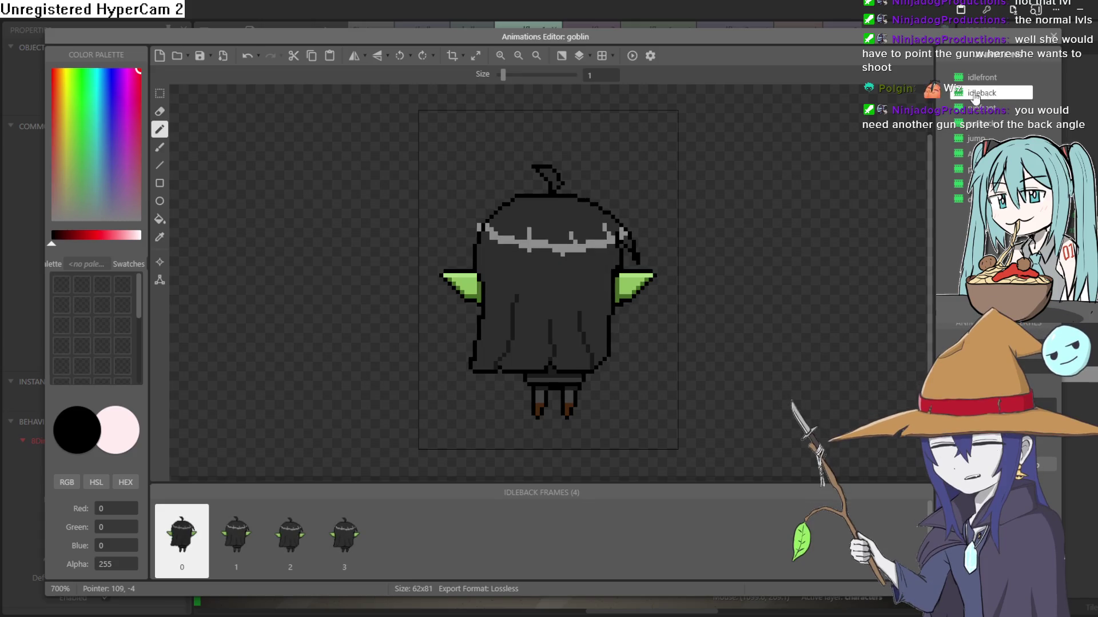
{"action": "left_click", "coordinate": [631, 57]}
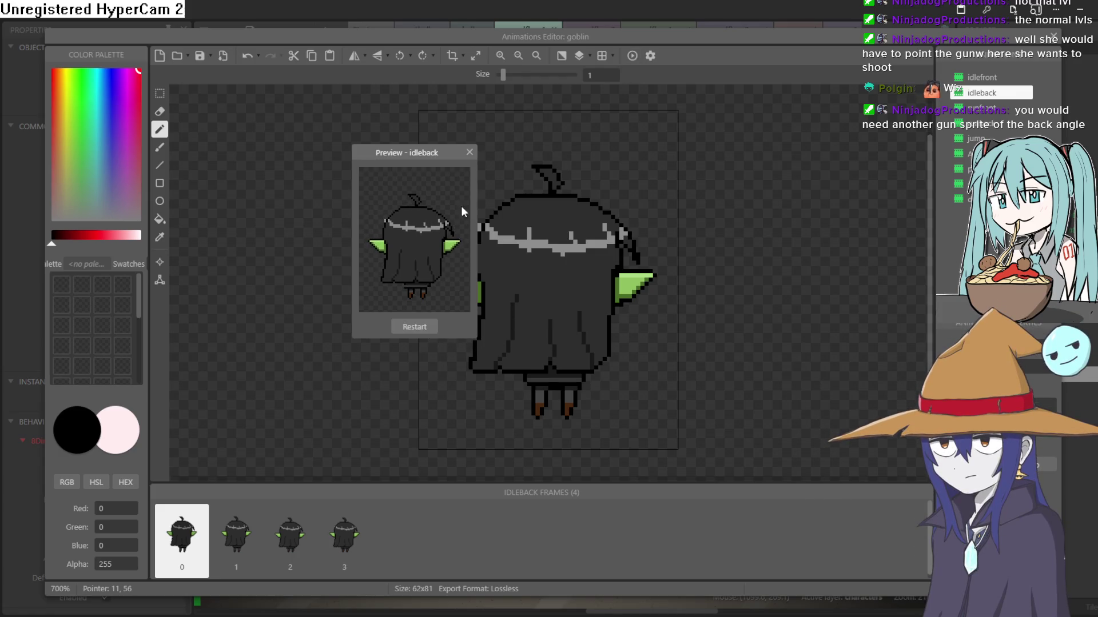
{"action": "left_click", "coordinate": [470, 152]}
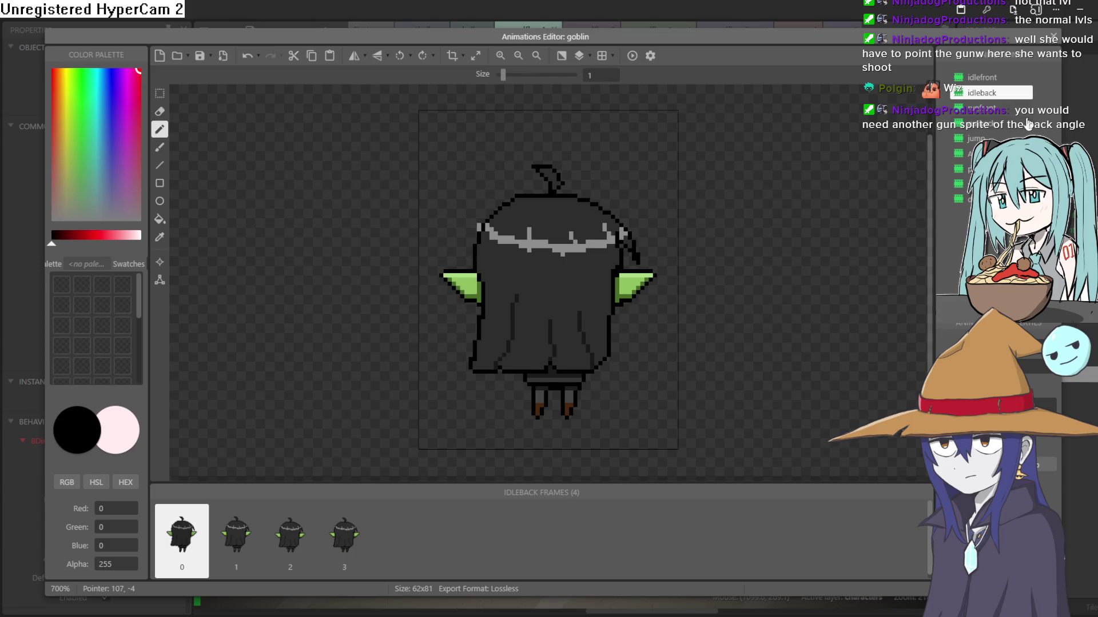
{"action": "left_click", "coordinate": [1053, 39]}
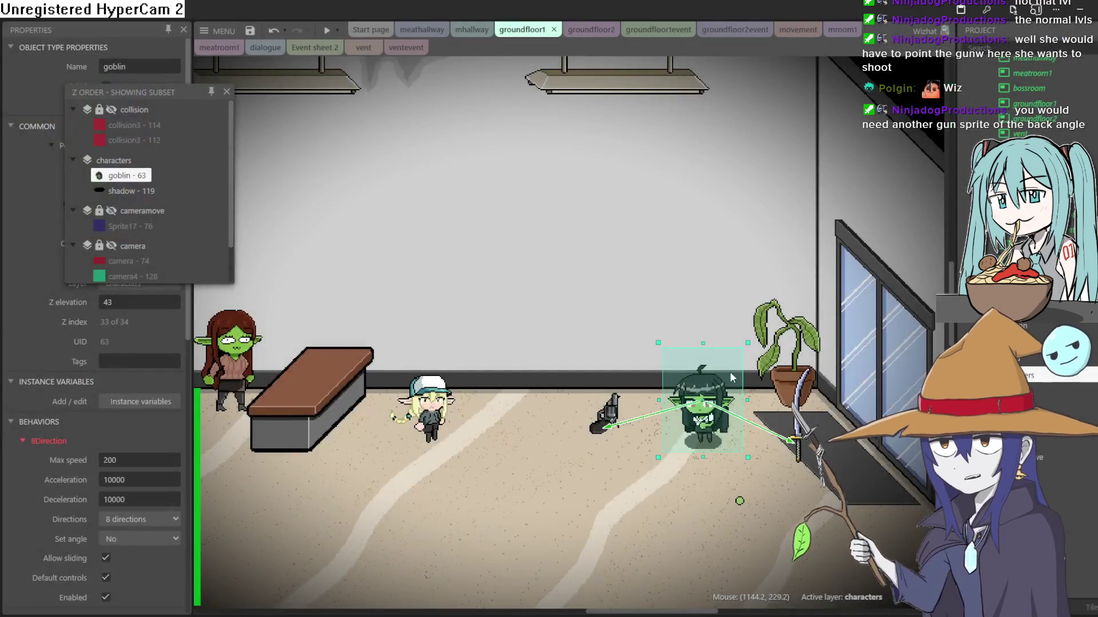
{"action": "mouse_move", "coordinate": [712, 400]}
{"action": "left_mouse_down"}
{"action": "mouse_move", "coordinate": [702, 389]}
{"action": "mouse_move", "coordinate": [710, 399]}
{"action": "left_mouse_up"}
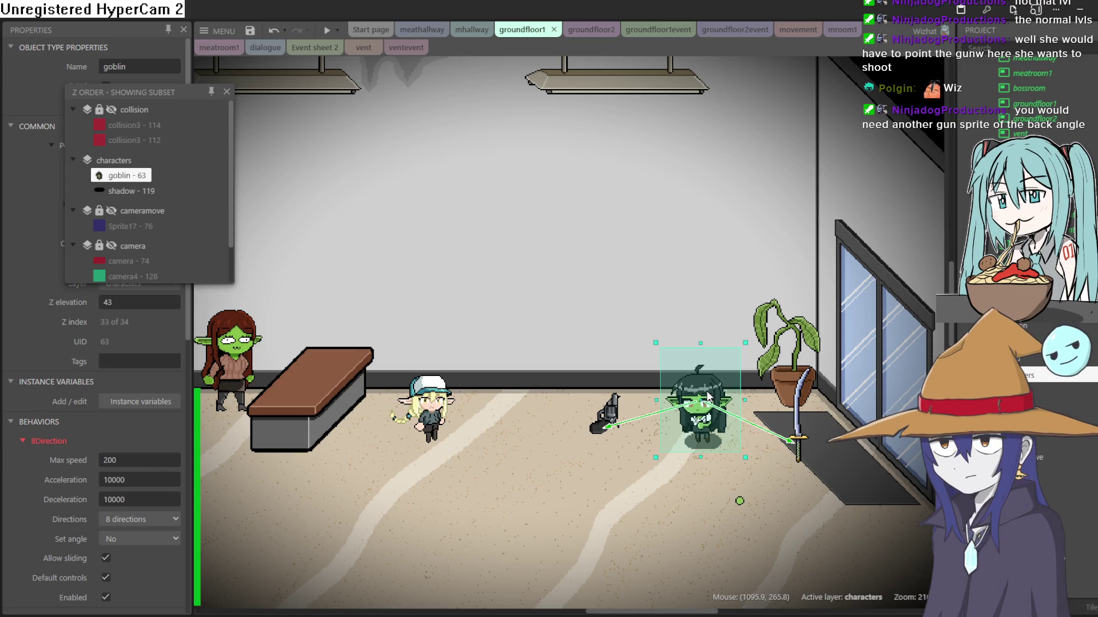
{"action": "double_click", "coordinate": [708, 396]}
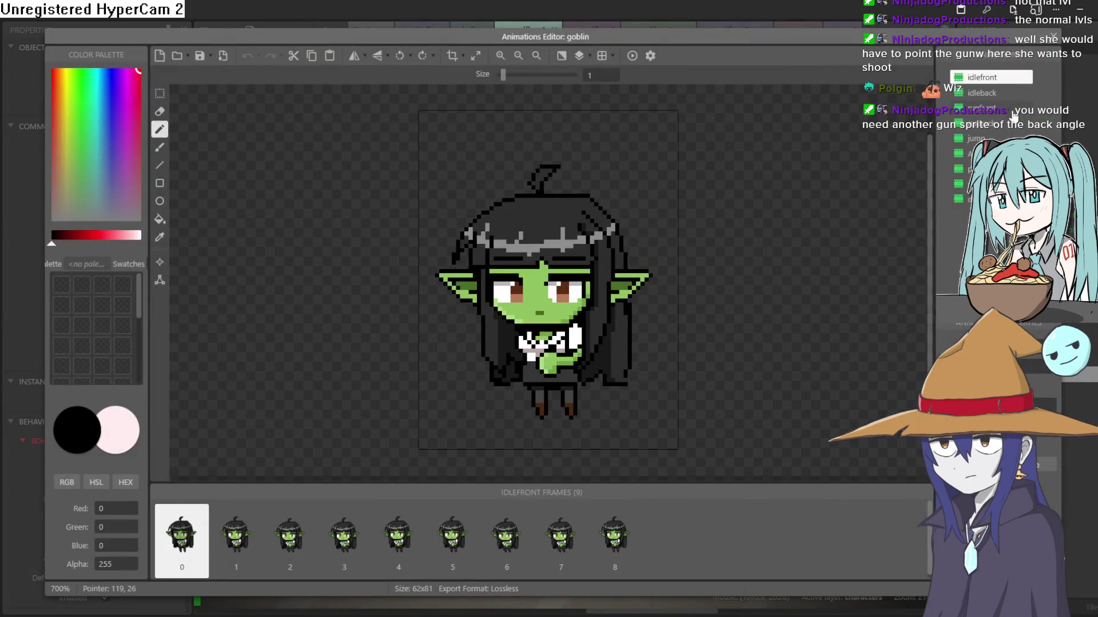
{"action": "left_click", "coordinate": [993, 126]}
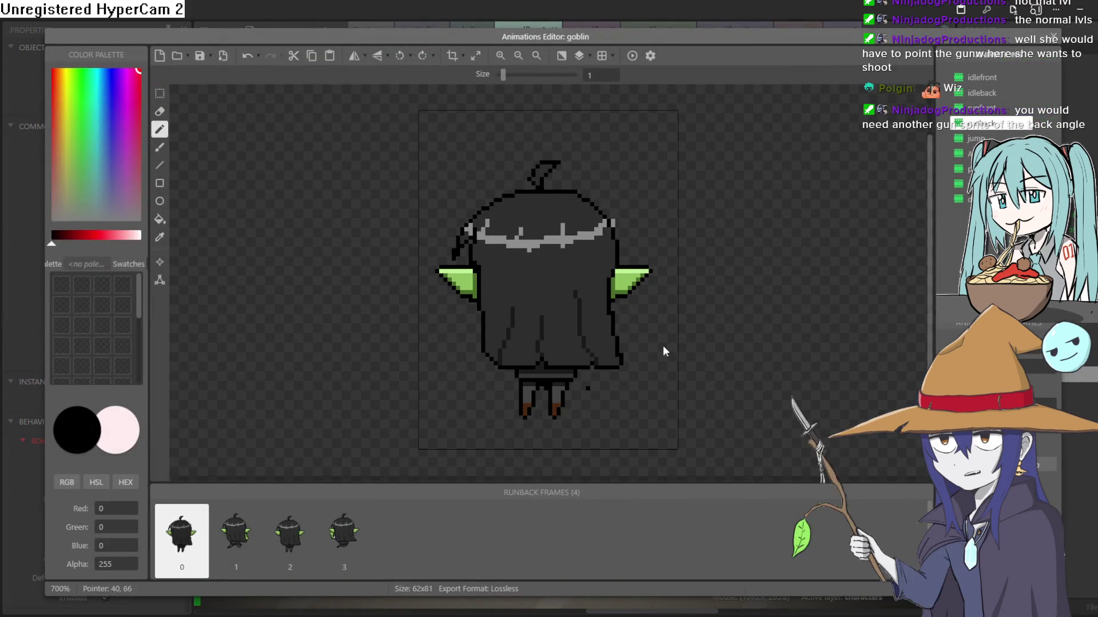
{"action": "left_click", "coordinate": [631, 56]}
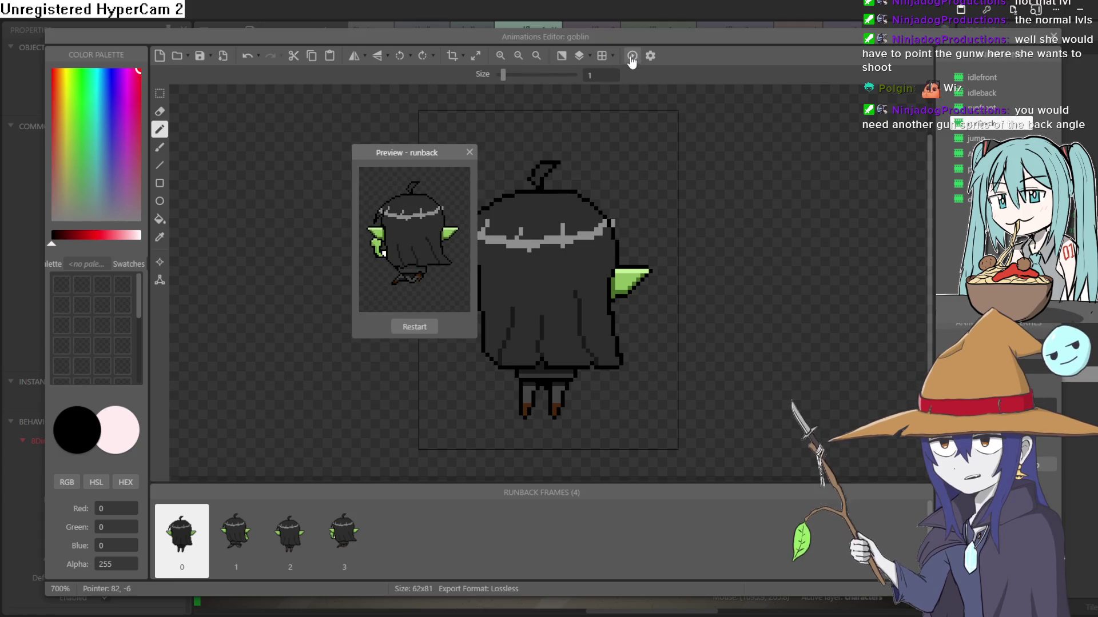
{"action": "left_click", "coordinate": [470, 152]}
{"action": "left_click", "coordinate": [1053, 39]}
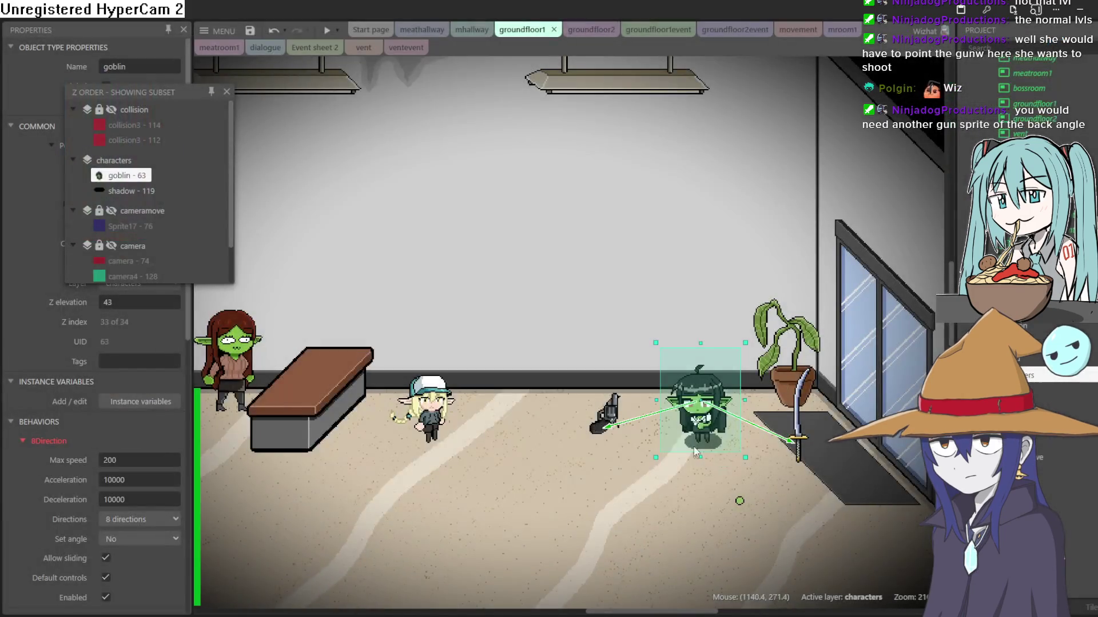
Drag the gun around the goblin back to her left, close the Z Order overview and preview.
{"action": "mouse_move", "coordinate": [704, 367]}
{"action": "left_mouse_down"}
{"action": "mouse_move", "coordinate": [711, 391]}
{"action": "mouse_move", "coordinate": [715, 375]}
{"action": "mouse_move", "coordinate": [705, 412]}
{"action": "mouse_move", "coordinate": [708, 387]}
{"action": "mouse_move", "coordinate": [636, 414]}
{"action": "left_mouse_up"}
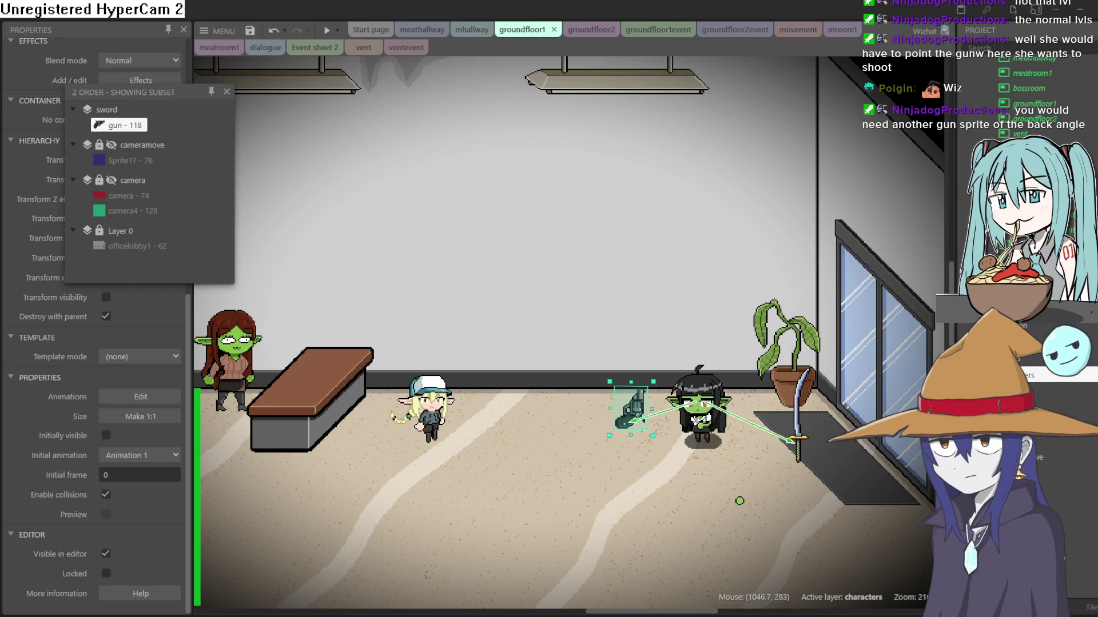
{"action": "mouse_move", "coordinate": [636, 412]}
{"action": "left_mouse_down"}
{"action": "mouse_move", "coordinate": [723, 374]}
{"action": "mouse_move", "coordinate": [712, 416]}
{"action": "mouse_move", "coordinate": [706, 383]}
{"action": "left_mouse_up"}
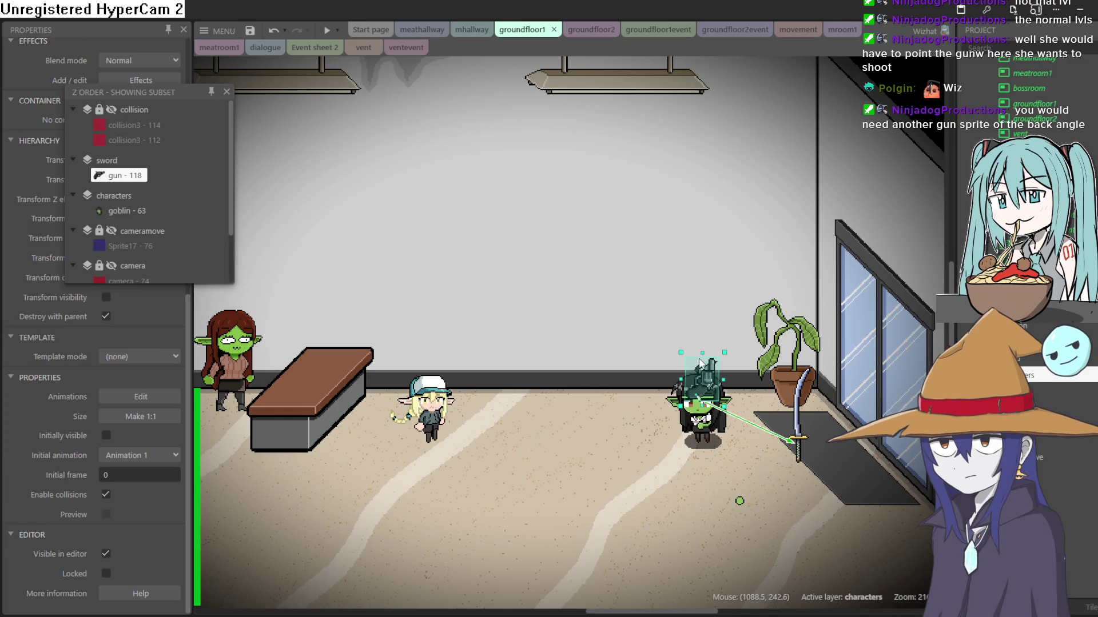
{"action": "left_click_drag", "start_coordinate": [665, 412], "coordinate": [598, 426]}
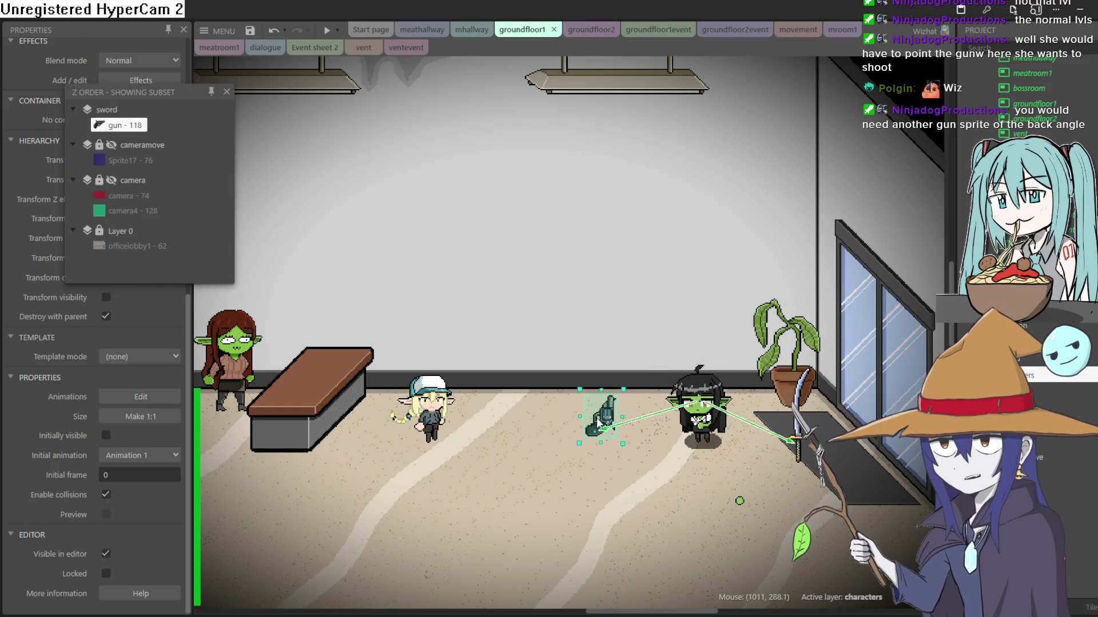
{"action": "left_click", "coordinate": [227, 92]}
{"action": "left_click", "coordinate": [328, 30]}
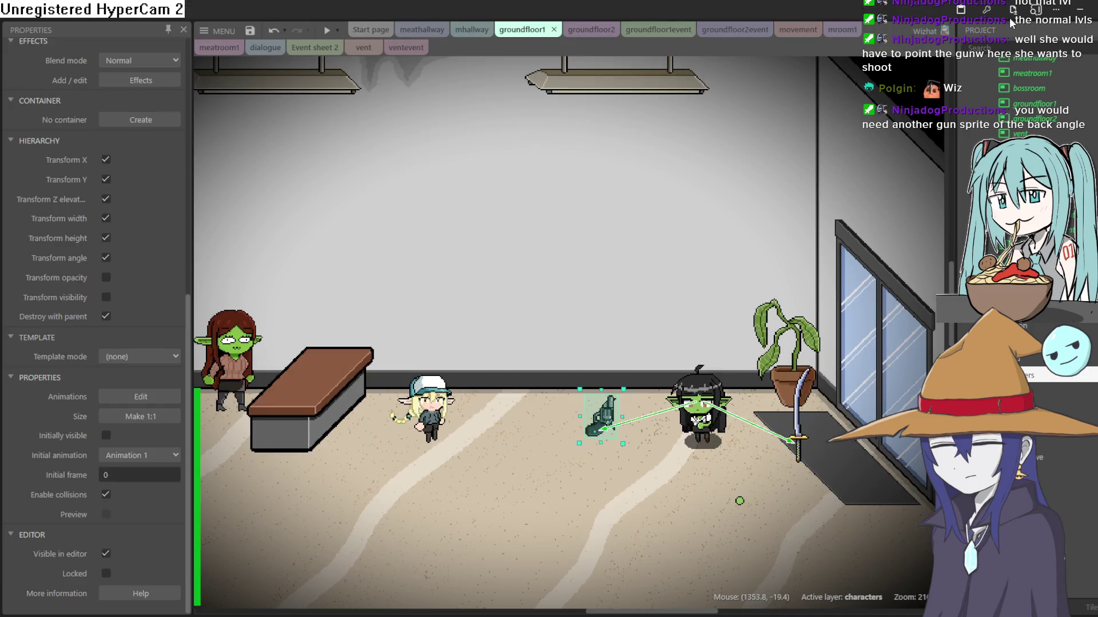
Leave the preview, switch to the groundfloor2 layout and start a playtest from it.
{"action": "left_click", "coordinate": [1028, 25]}
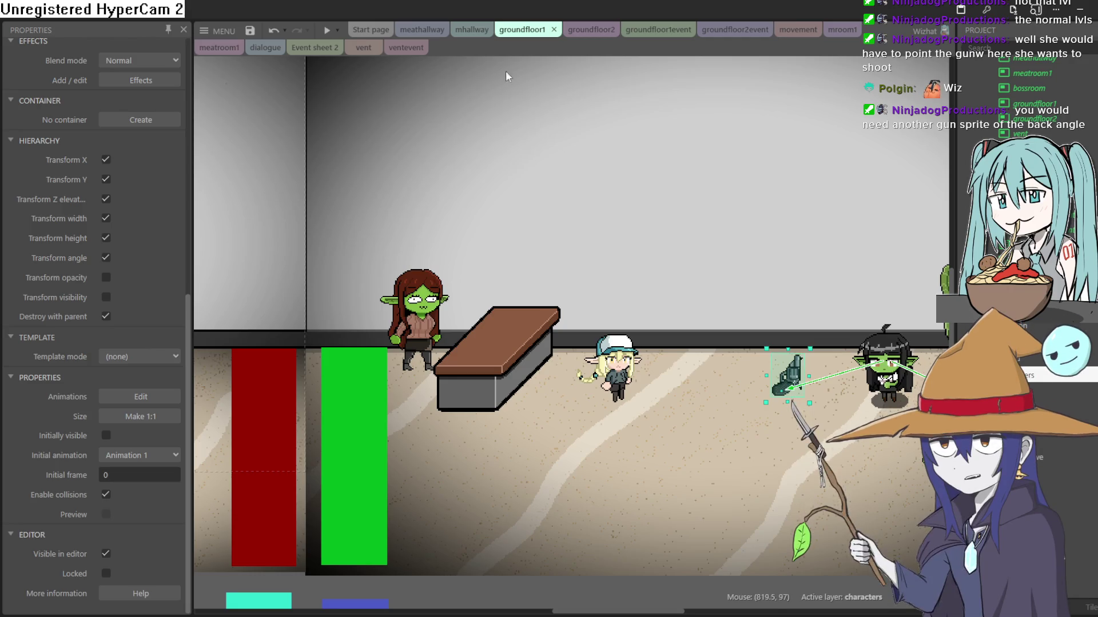
{"action": "left_click", "coordinate": [472, 31]}
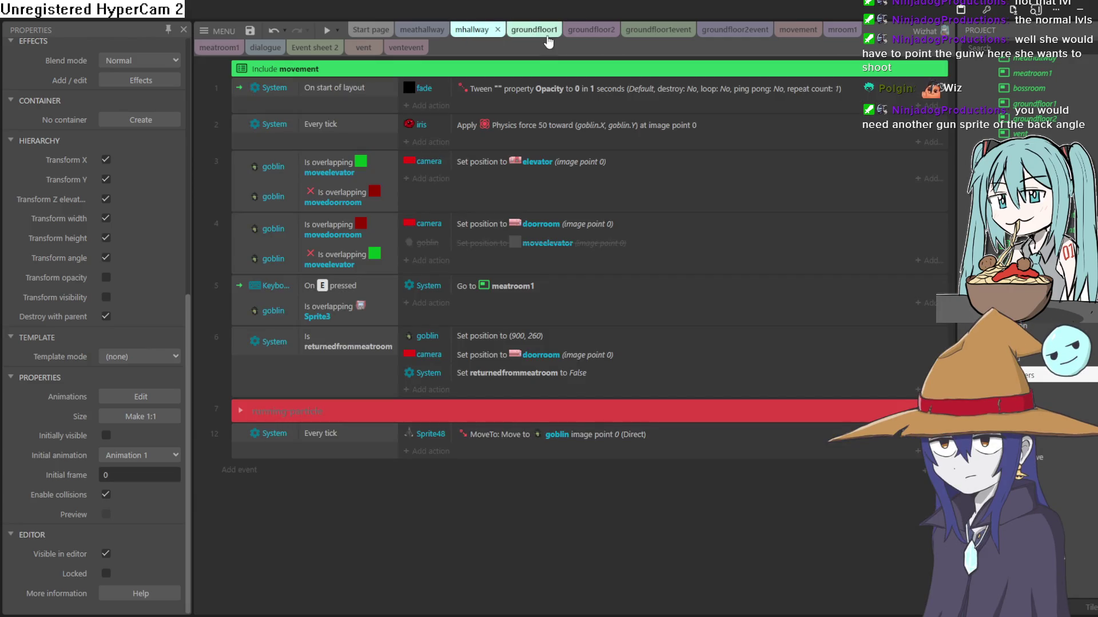
{"action": "left_click", "coordinate": [592, 29]}
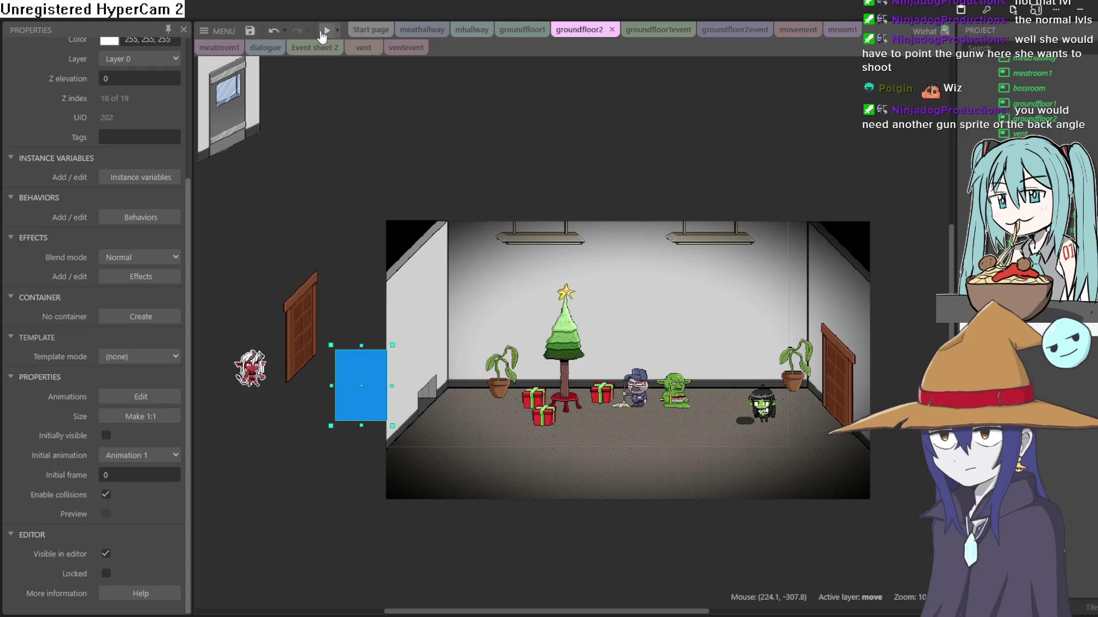
{"action": "left_click", "coordinate": [325, 31]}
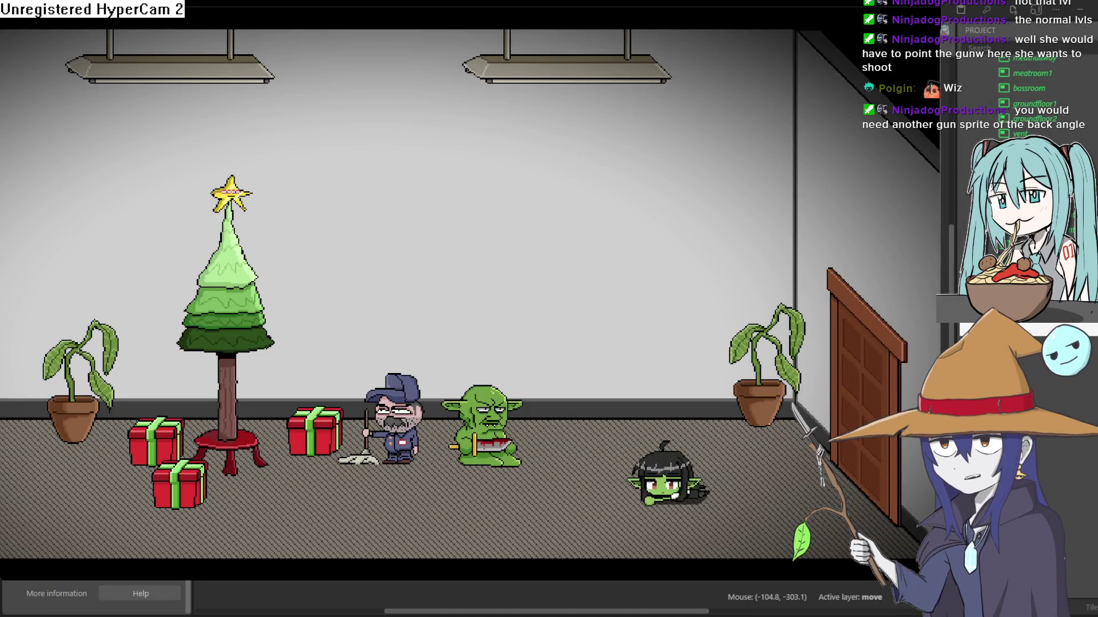
Walk the goblin girl past the plant into the wall vent and left along the hallway, then close the preview.
{"action": "key", "text": "Left"}
{"action": "key", "text": "Down"}
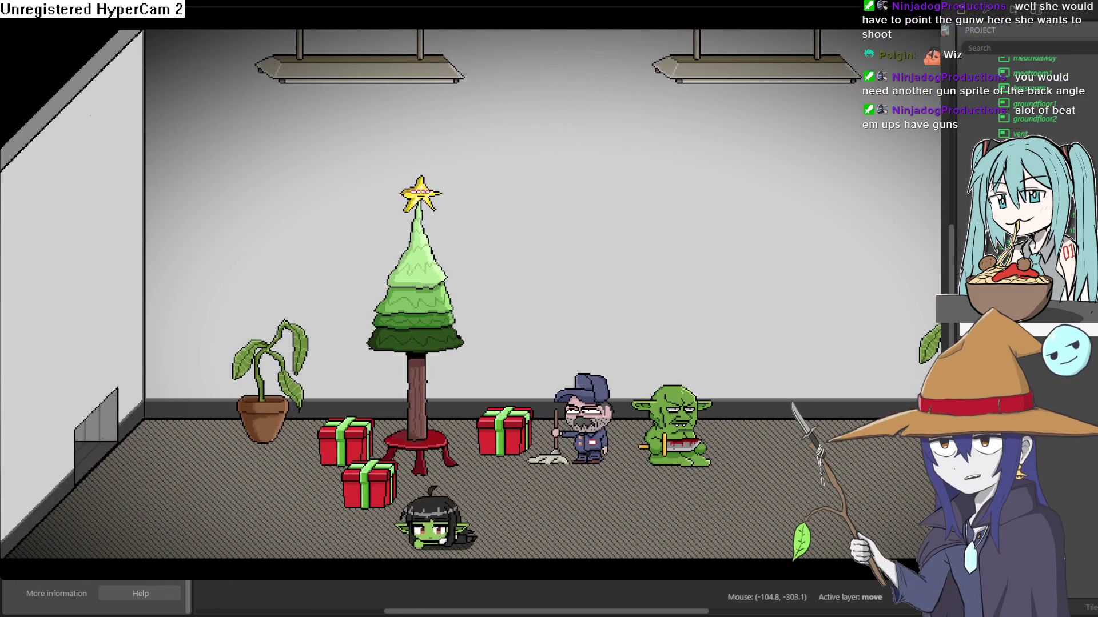
{"action": "key", "text": "Up"}
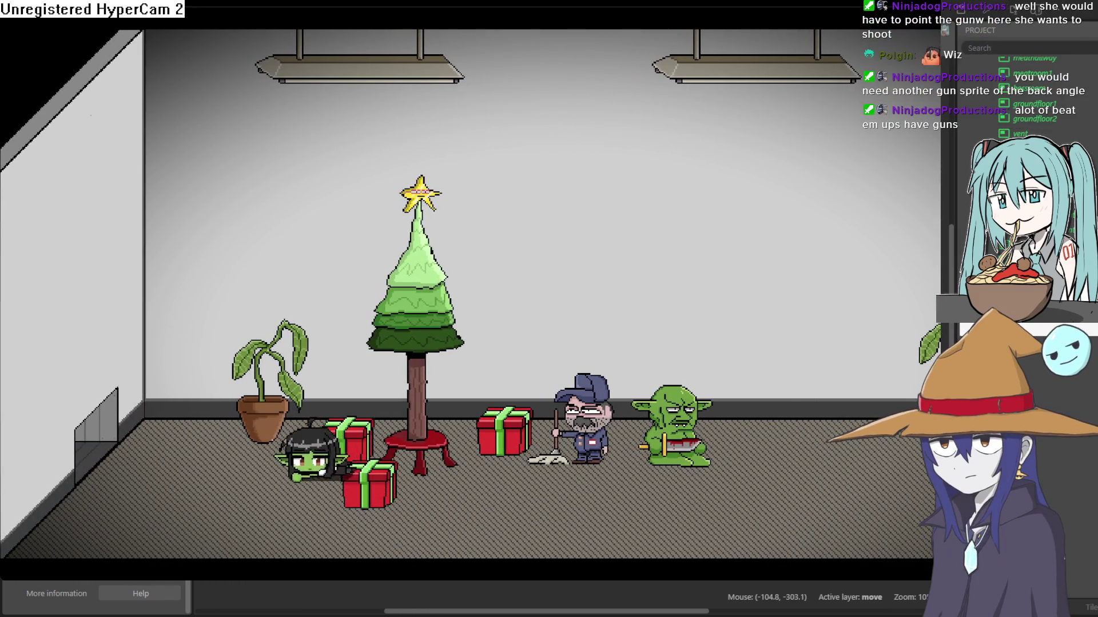
{"action": "key", "text": "Left"}
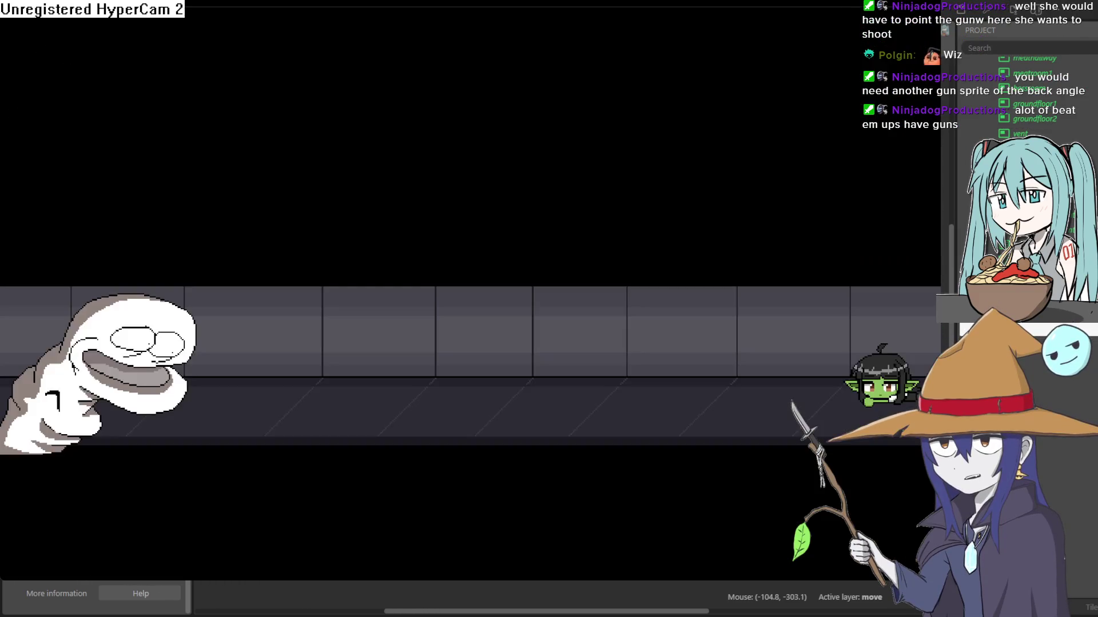
{"action": "key", "text": "Left"}
{"action": "key", "text": "Left"}
{"action": "key", "text": "Left"}
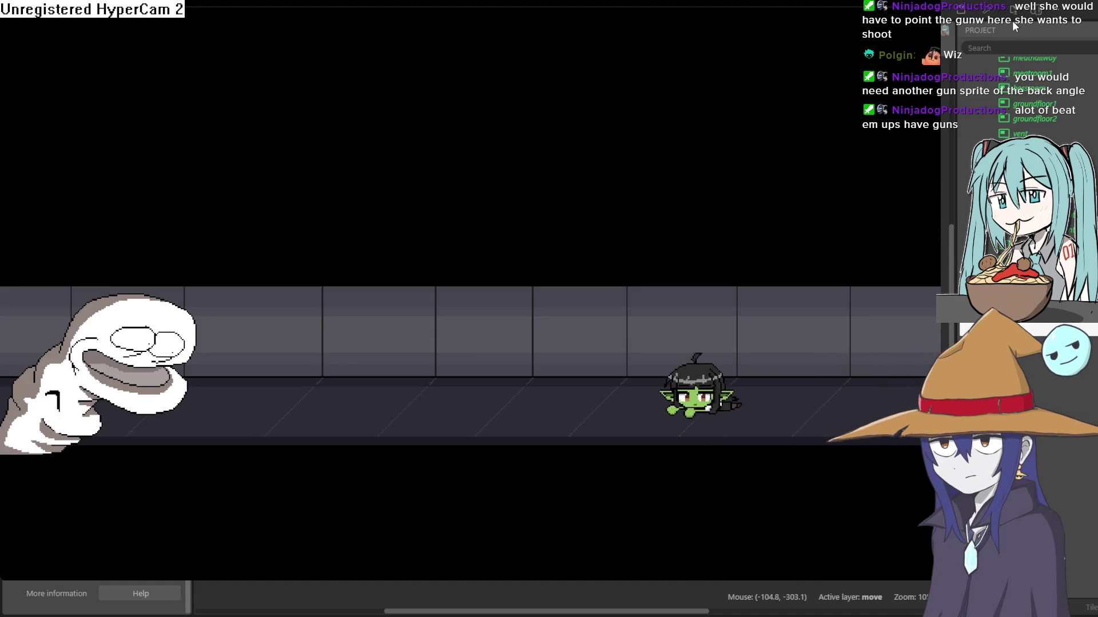
{"action": "key", "text": "Left"}
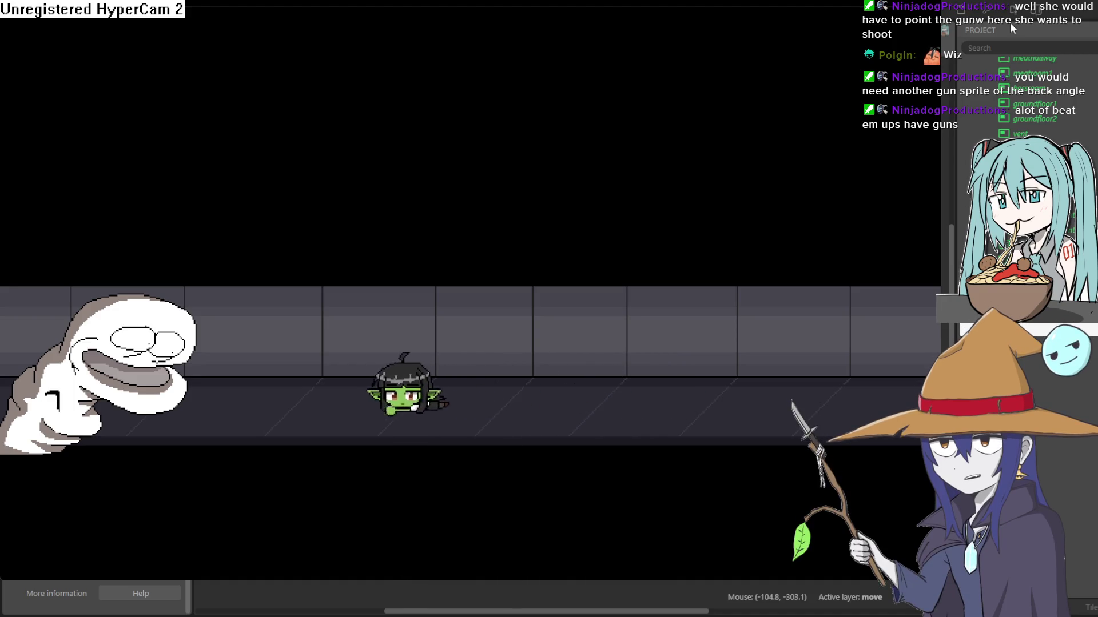
{"action": "key", "text": "alt+F4"}
Start another playtest of the groundfloor2 room.
{"action": "scroll", "coordinate": [800, 350], "scroll_direction": "up", "scroll_amount": 5}
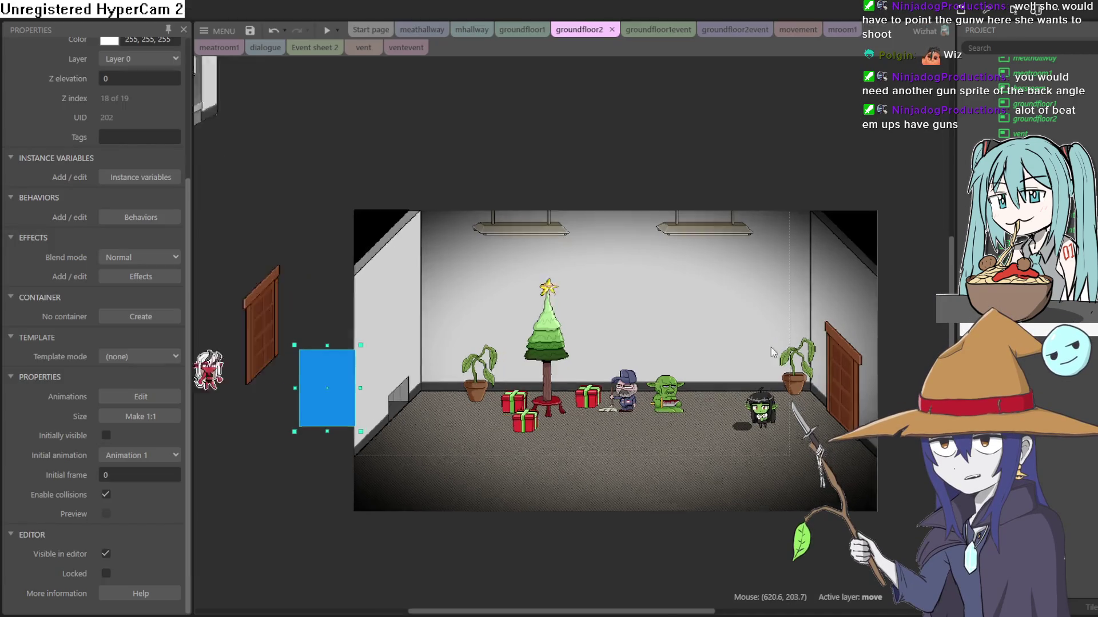
{"action": "scroll", "coordinate": [800, 350], "scroll_direction": "down", "scroll_amount": 3}
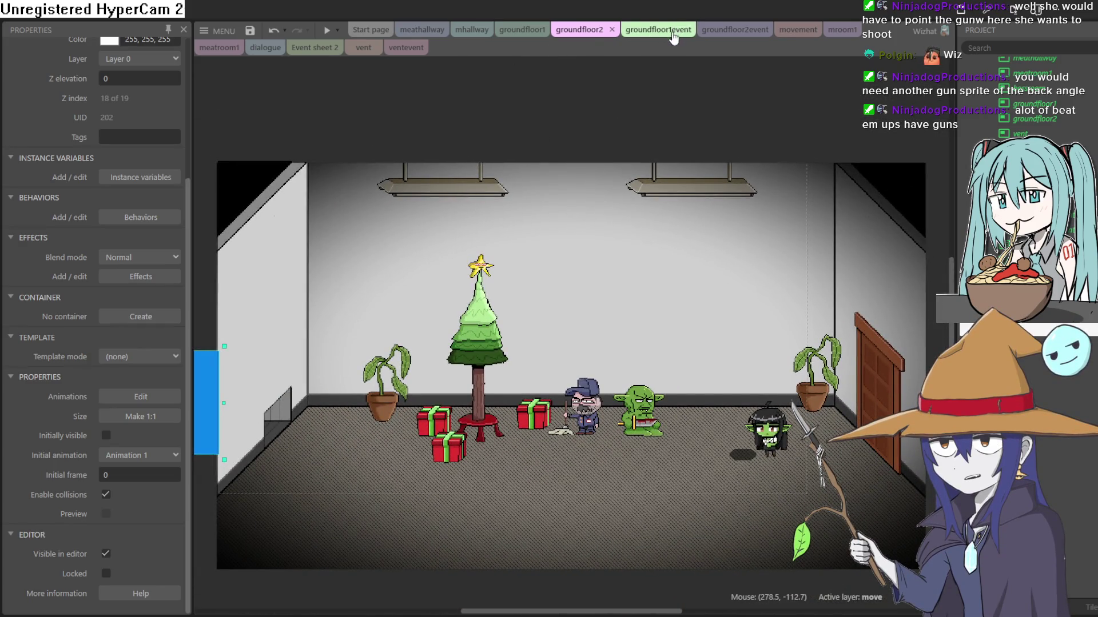
{"action": "left_click", "coordinate": [324, 34]}
Walk the goblin girl from the tree room into the lobby, left into the elevator room, and back.
{"action": "key", "text": "Right"}
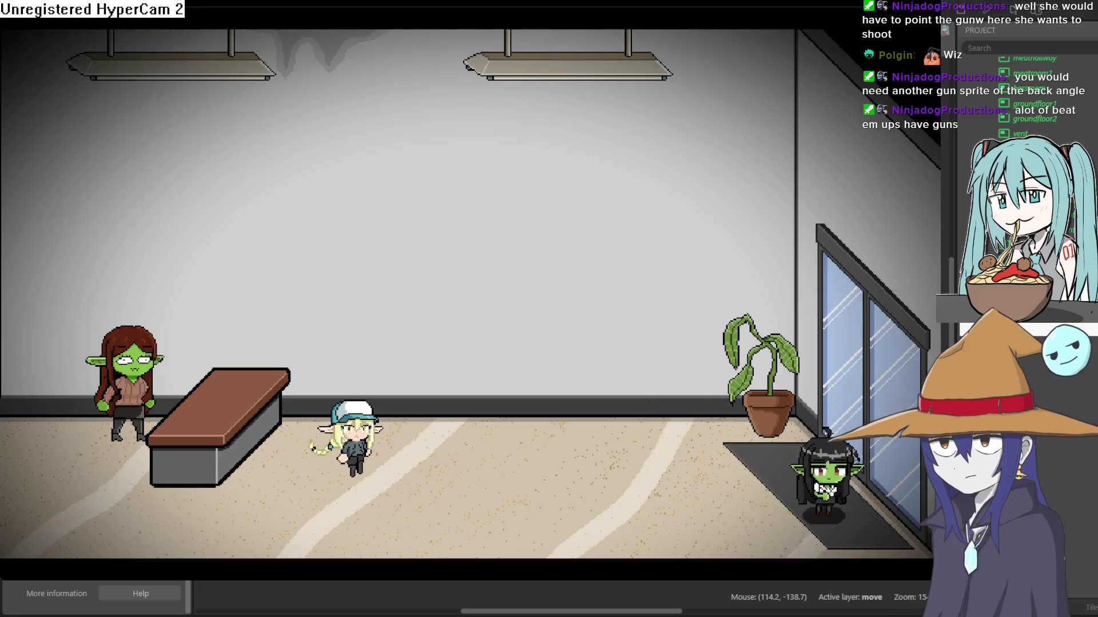
{"action": "key", "text": "Left"}
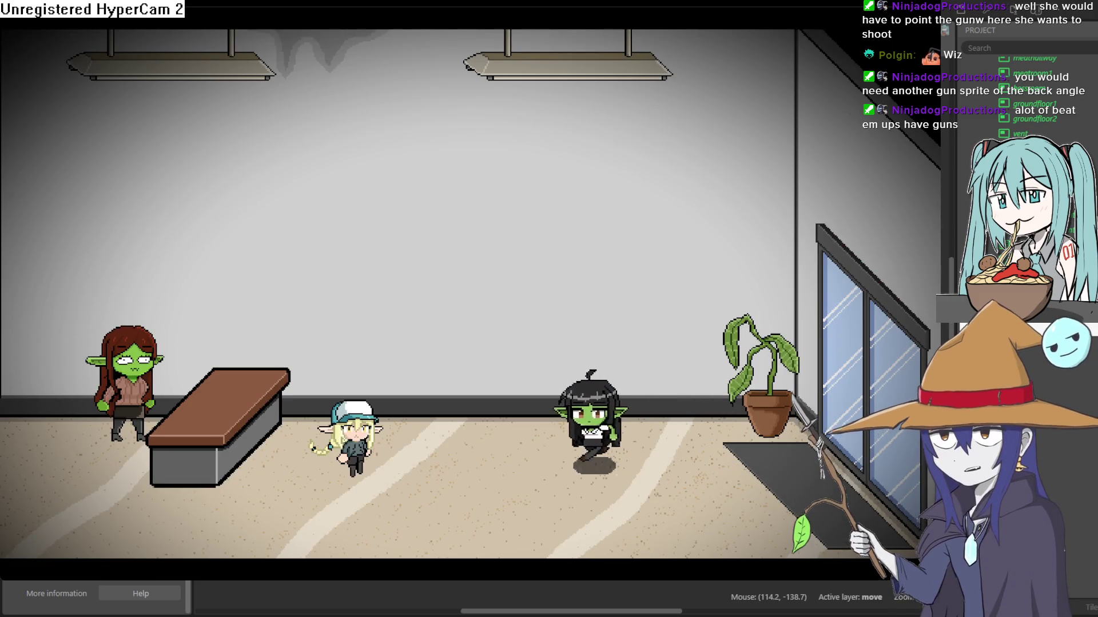
{"action": "key", "text": "Down"}
{"action": "key", "text": "Left"}
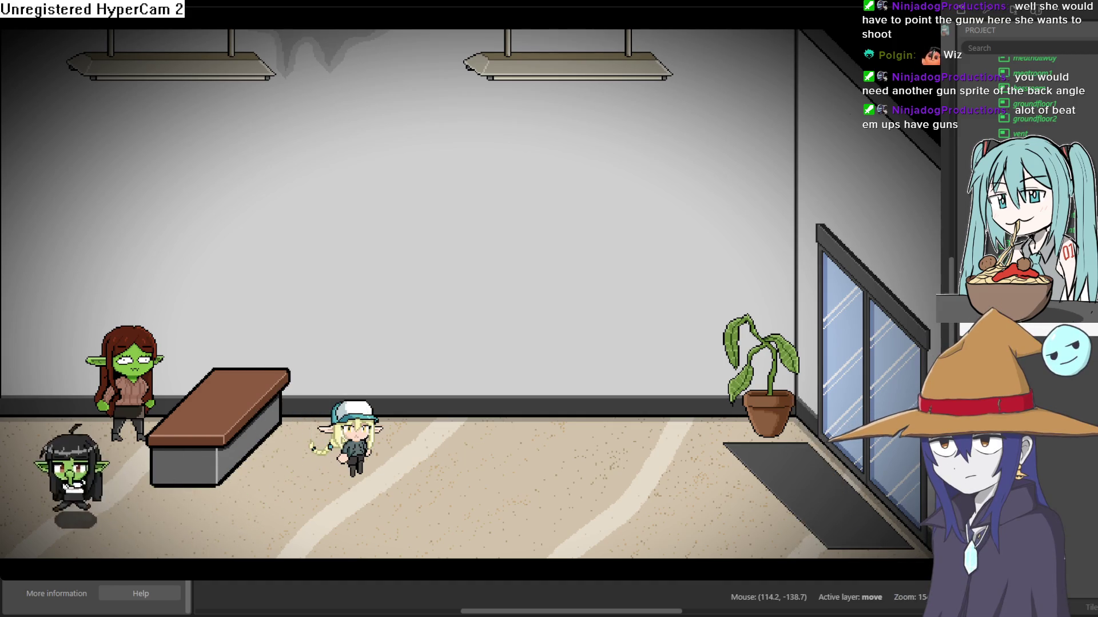
{"action": "key", "text": "Right"}
{"action": "key", "text": "Down"}
{"action": "key", "text": "Right"}
Walk her around the lobby, onto the doormat and back, then close the preview.
{"action": "key", "text": "Right"}
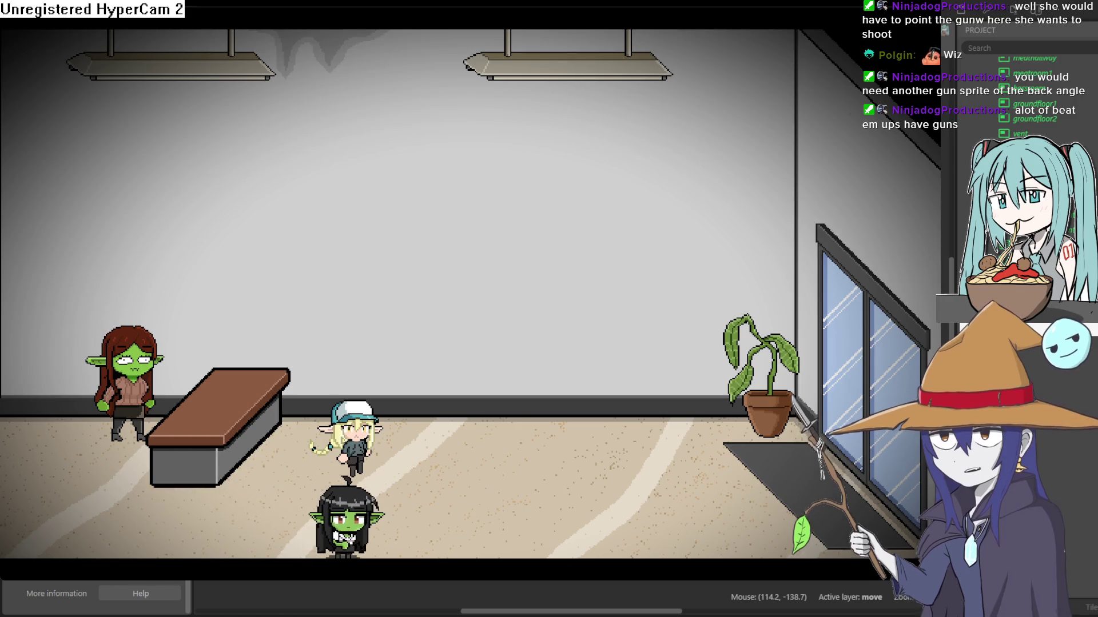
{"action": "key", "text": "Up"}
{"action": "key", "text": "Right"}
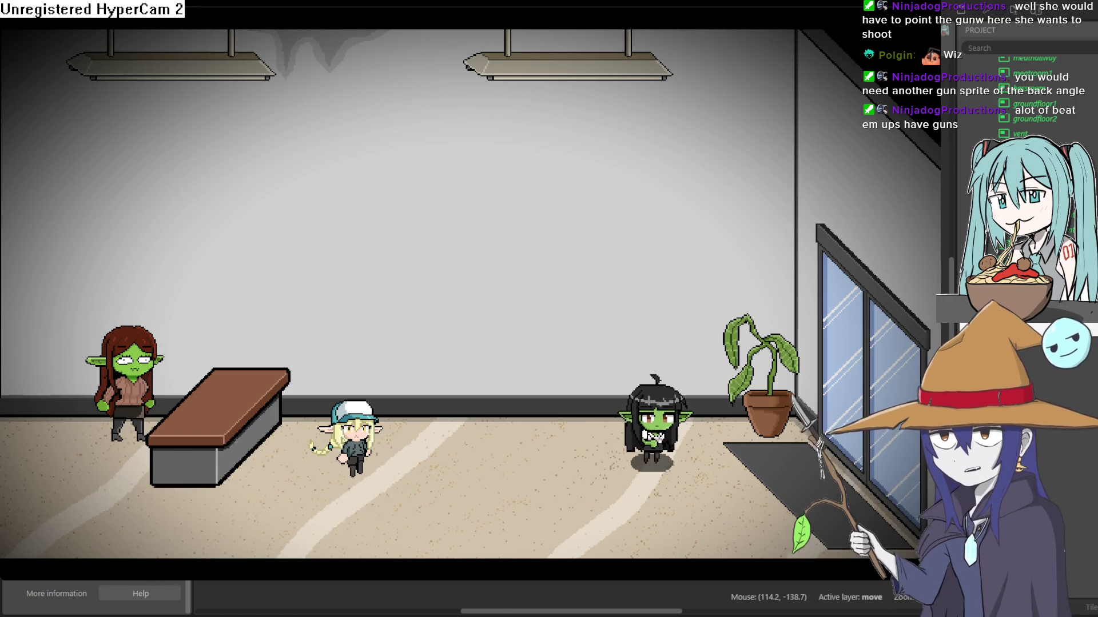
{"action": "key", "text": "Down"}
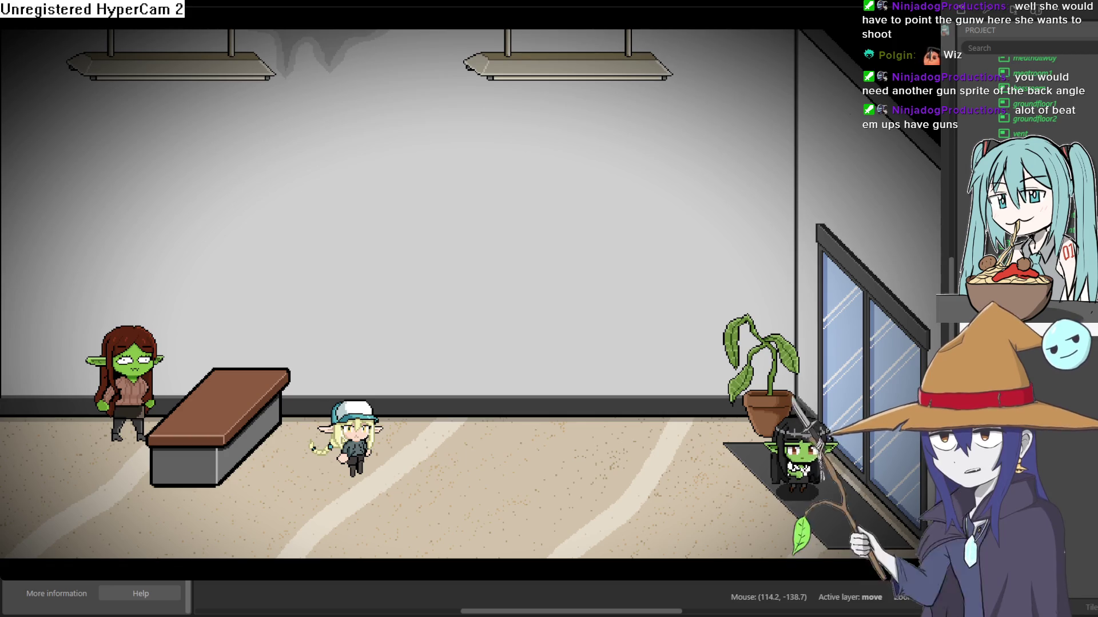
{"action": "key", "text": "Left"}
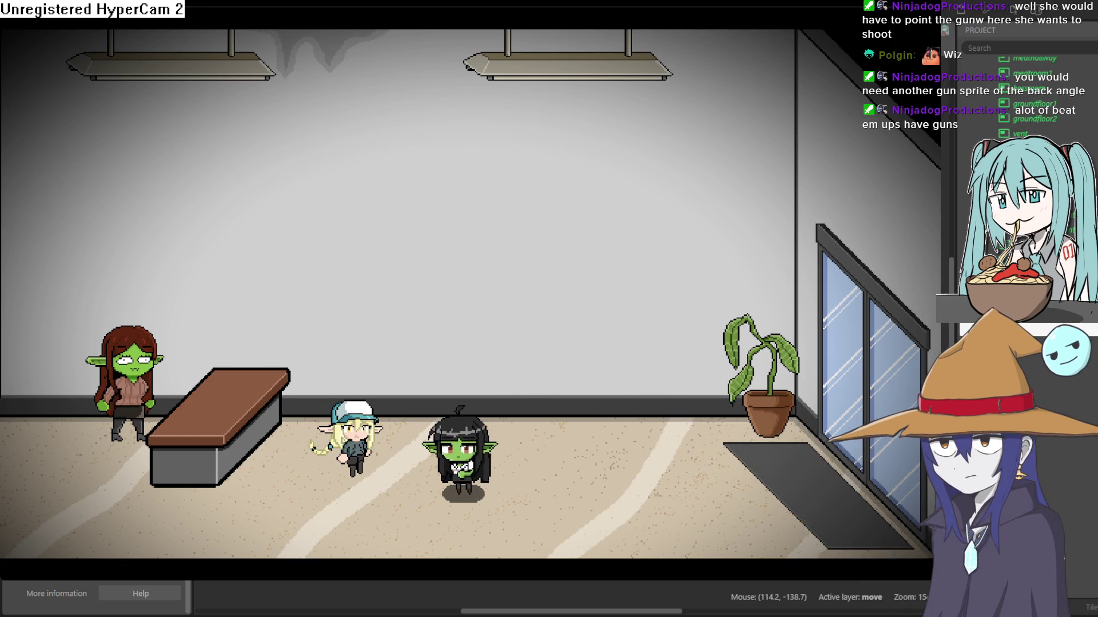
{"action": "key", "text": "Up"}
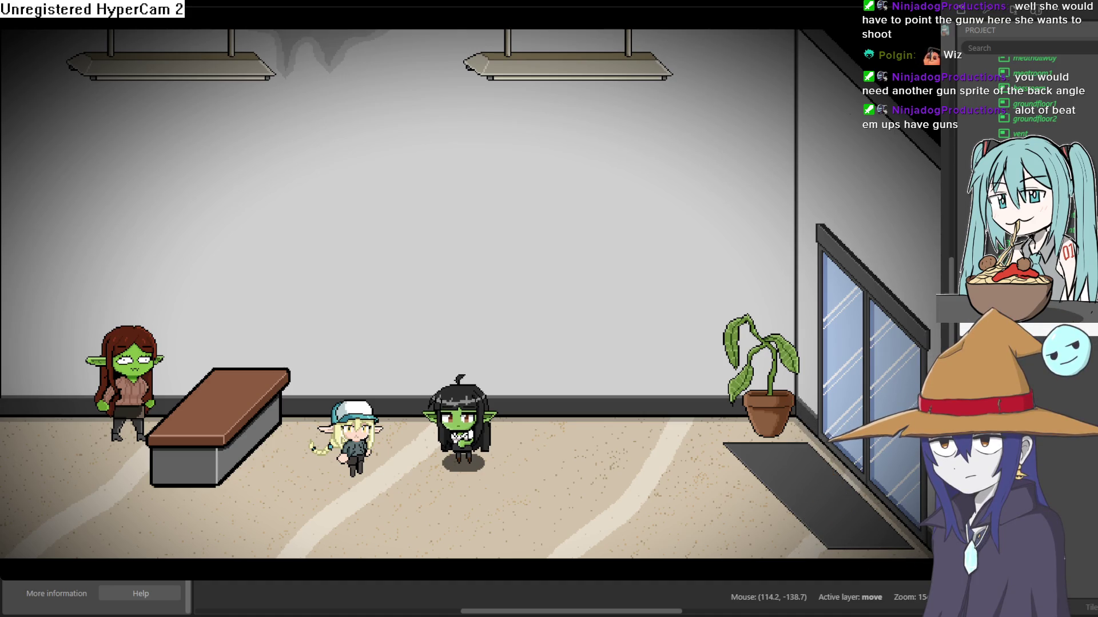
{"action": "key", "text": "Left"}
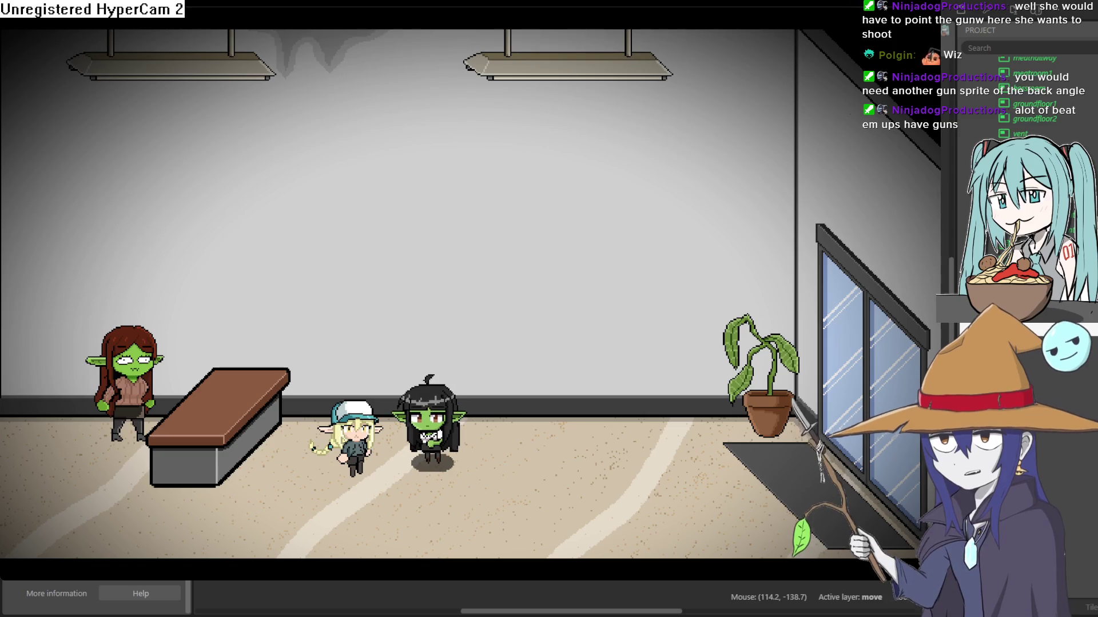
{"action": "key", "text": "Left"}
{"action": "key", "text": "Right"}
{"action": "key", "text": "Left"}
{"action": "left_click", "coordinate": [1021, 23]}
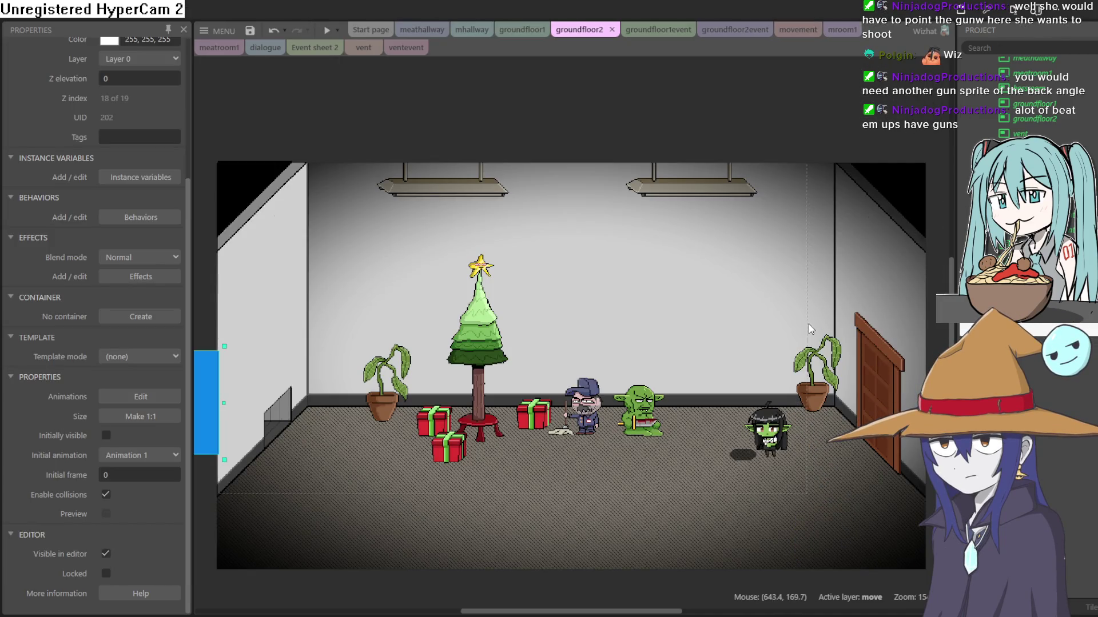
Scroll and pan around the groundfloor2 Christmas-tree room layout.
{"action": "scroll", "coordinate": [791, 332], "scroll_direction": "right", "scroll_amount": 1}
{"action": "scroll", "coordinate": [791, 332], "scroll_direction": "down", "scroll_amount": 2}
{"action": "scroll", "coordinate": [734, 334], "scroll_direction": "up", "scroll_amount": 1}
{"action": "scroll", "coordinate": [734, 334], "scroll_direction": "up", "scroll_amount": 3}
{"action": "scroll", "coordinate": [734, 333], "scroll_direction": "down", "scroll_amount": 1}
{"action": "mouse_move", "coordinate": [732, 329]}
{"action": "left_mouse_down"}
{"action": "mouse_move", "coordinate": [758, 296]}
{"action": "mouse_move", "coordinate": [753, 282]}
{"action": "mouse_move", "coordinate": [793, 274]}
{"action": "mouse_move", "coordinate": [879, 289]}
{"action": "mouse_move", "coordinate": [798, 300]}
{"action": "left_mouse_up"}
{"action": "scroll", "coordinate": [874, 291], "scroll_direction": "down", "scroll_amount": 2}
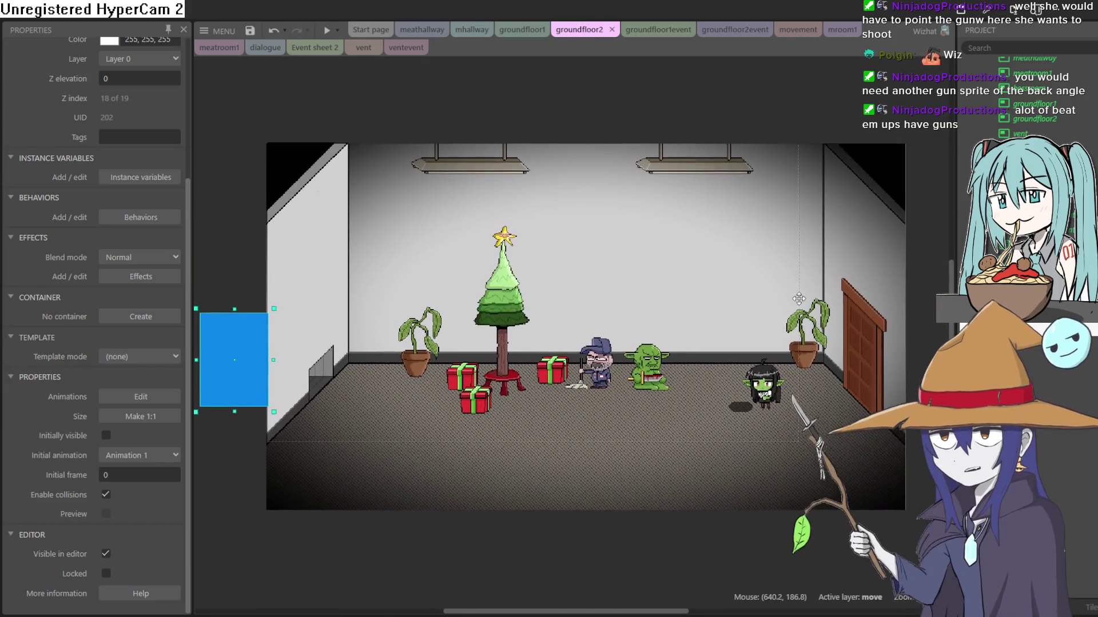
Flip through the groundfloor2event and movement event sheets, landing on the groundfloor1 layout.
{"action": "left_click", "coordinate": [734, 30]}
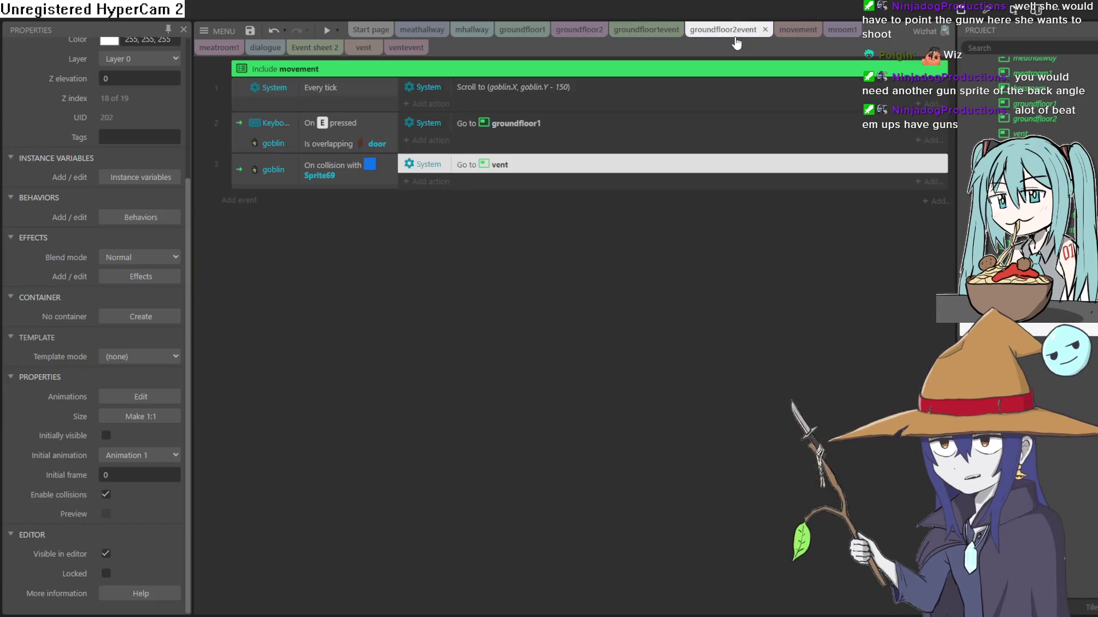
{"action": "left_click", "coordinate": [663, 35]}
{"action": "left_click", "coordinate": [794, 34]}
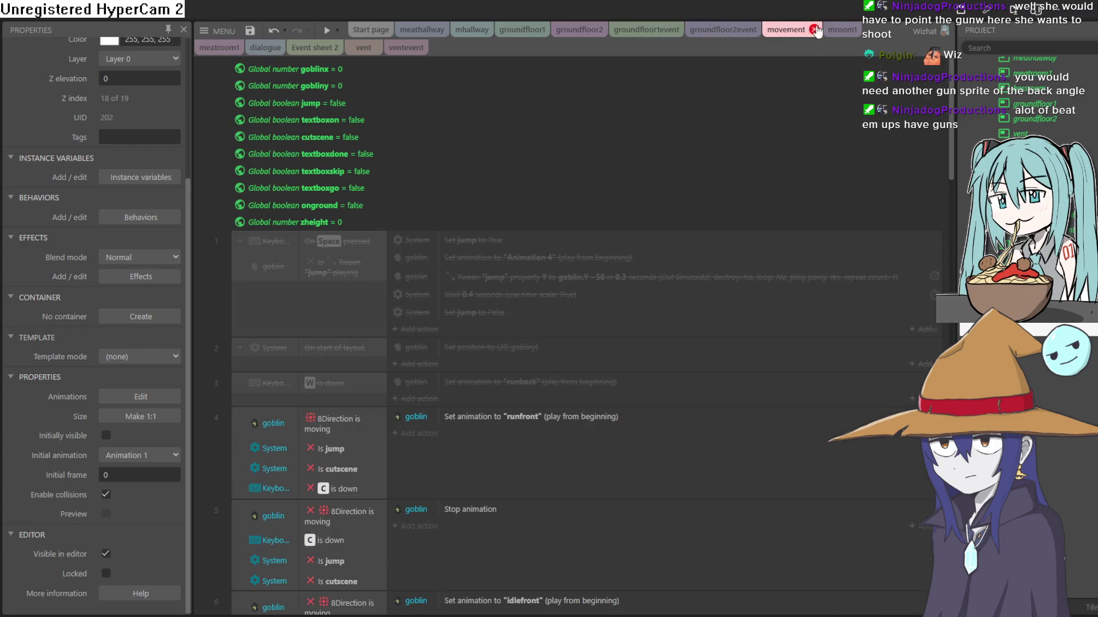
{"action": "left_click", "coordinate": [841, 28]}
{"action": "left_click", "coordinate": [524, 30]}
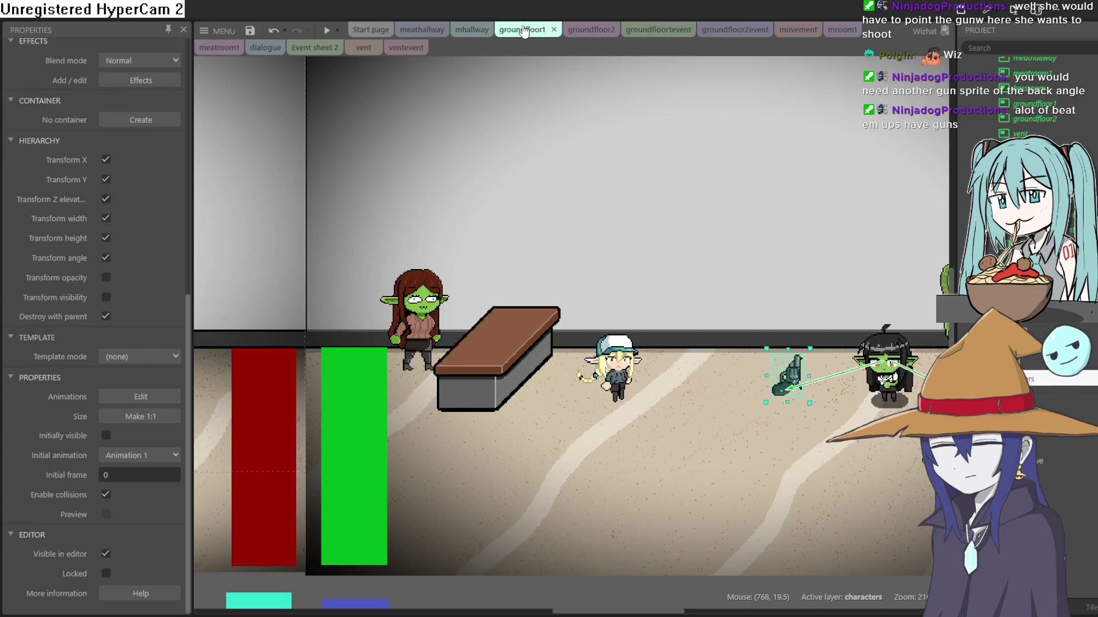
{"action": "scroll", "coordinate": [549, 114], "scroll_direction": "right", "scroll_amount": 5}
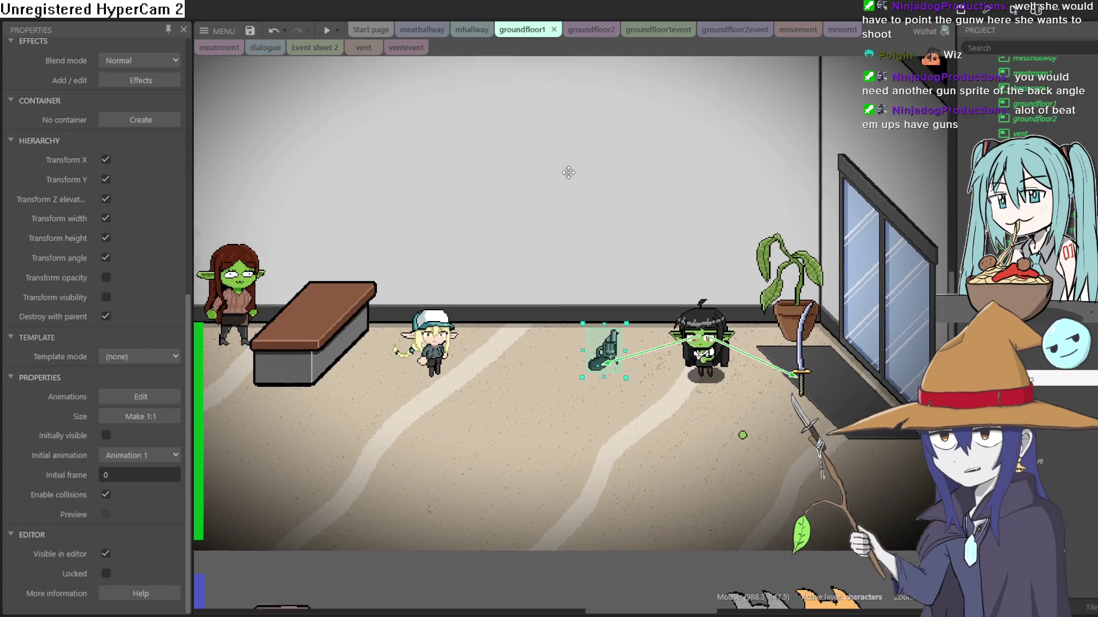
{"action": "scroll", "coordinate": [623, 193], "scroll_direction": "down", "scroll_amount": 2, "text": "ctrl"}
{"action": "left_click_drag", "start_coordinate": [666, 228], "coordinate": [682, 277]}
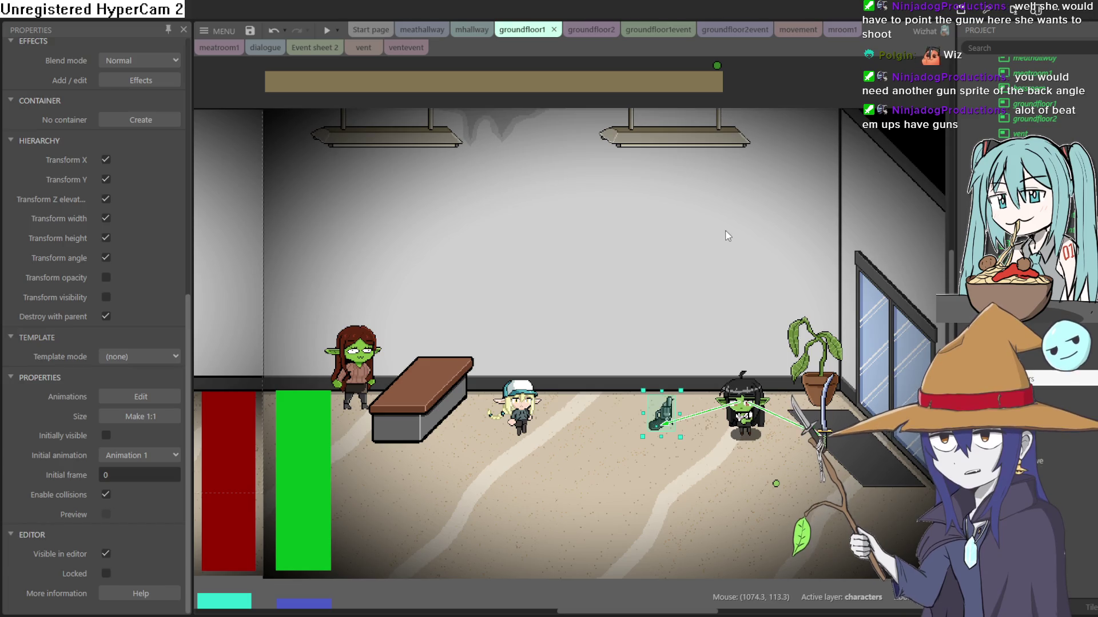
{"action": "mouse_move", "coordinate": [510, 276]}
{"action": "left_mouse_down"}
{"action": "mouse_move", "coordinate": [771, 271]}
{"action": "mouse_move", "coordinate": [582, 269]}
{"action": "left_mouse_up"}
{"action": "mouse_move", "coordinate": [922, 249]}
{"action": "left_mouse_down"}
{"action": "mouse_move", "coordinate": [722, 249]}
{"action": "mouse_move", "coordinate": [595, 266]}
{"action": "left_mouse_up"}
{"action": "mouse_move", "coordinate": [833, 255]}
{"action": "left_mouse_down"}
{"action": "mouse_move", "coordinate": [623, 262]}
{"action": "mouse_move", "coordinate": [557, 247]}
{"action": "mouse_move", "coordinate": [549, 235]}
{"action": "mouse_move", "coordinate": [566, 215]}
{"action": "mouse_move", "coordinate": [582, 220]}
{"action": "mouse_move", "coordinate": [583, 204]}
{"action": "mouse_move", "coordinate": [574, 229]}
{"action": "left_mouse_up"}
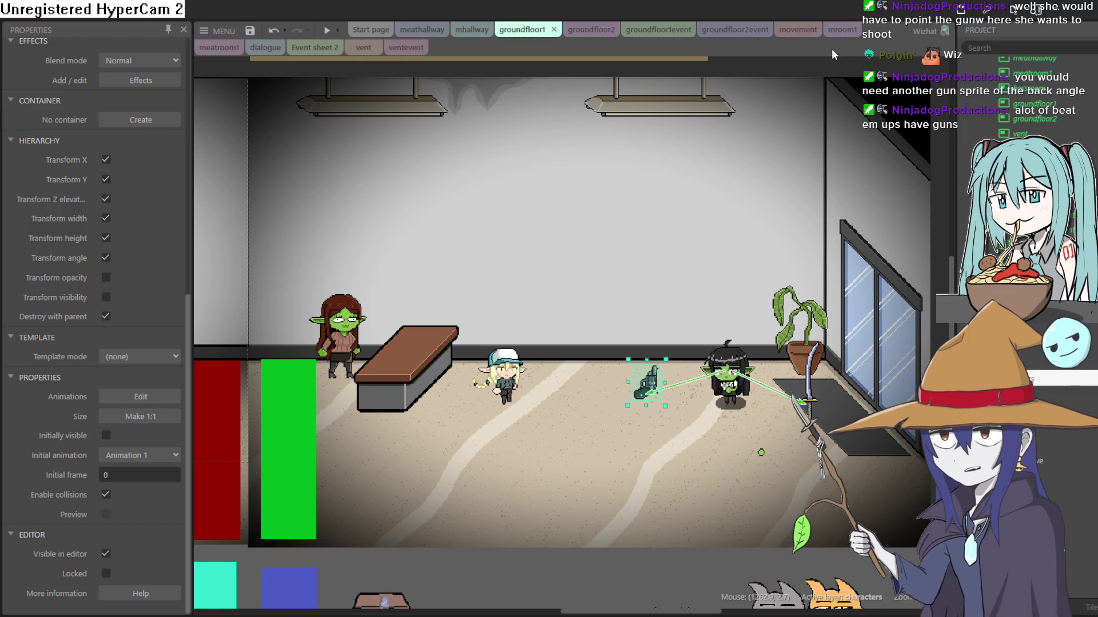
Start a preview and crawl the goblin girl left under the bench and across the elevator room.
{"action": "left_click", "coordinate": [327, 31]}
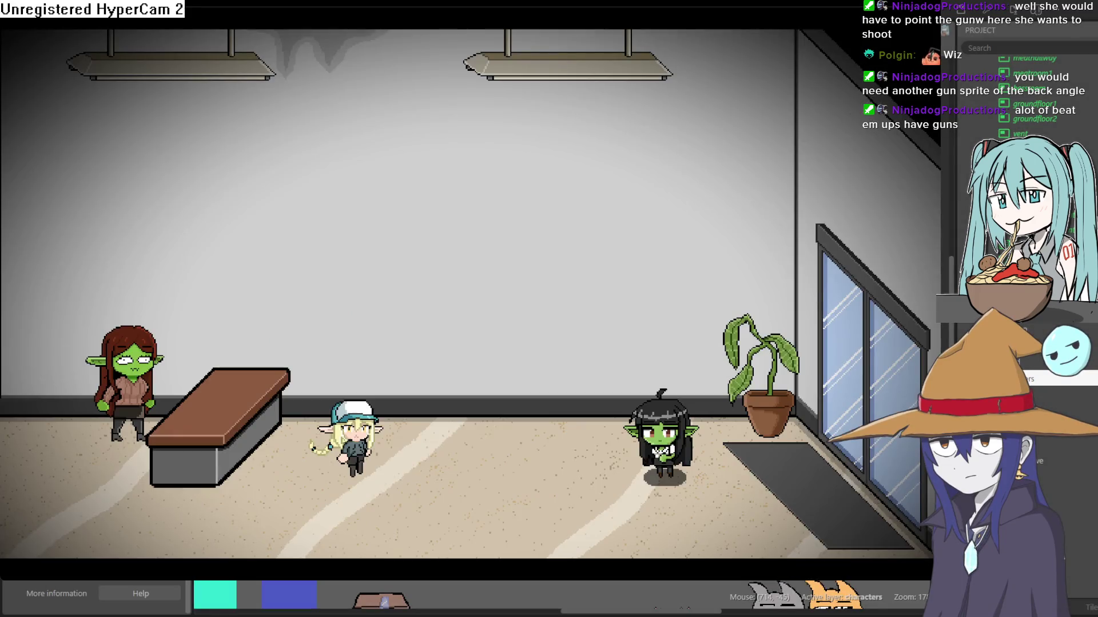
{"action": "key", "text": "Down"}
{"action": "key", "text": "Left"}
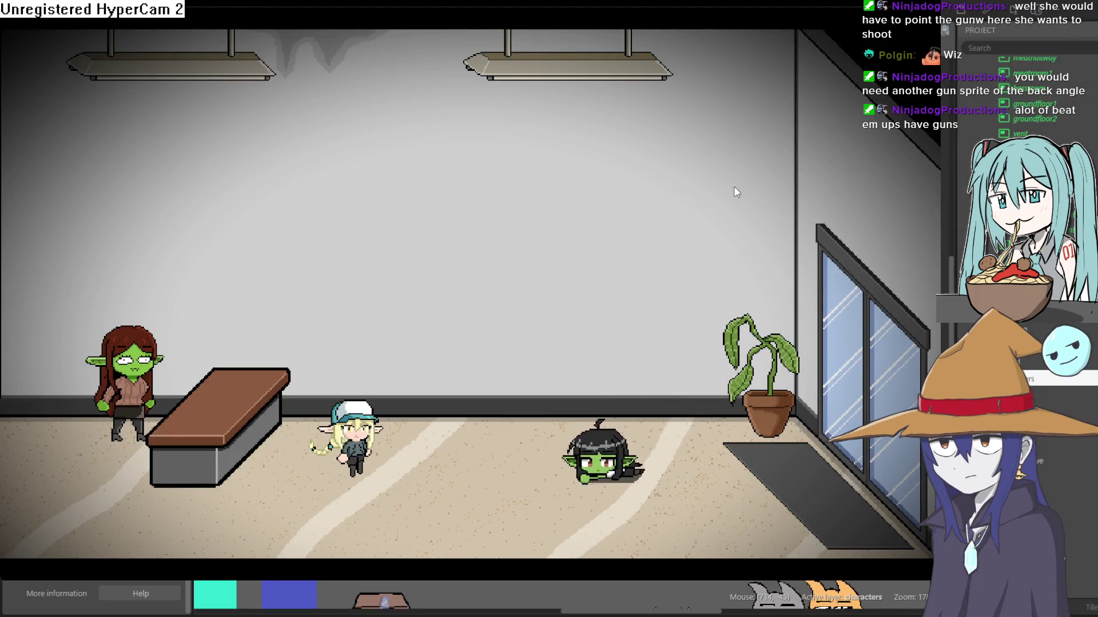
{"action": "key", "text": "Left"}
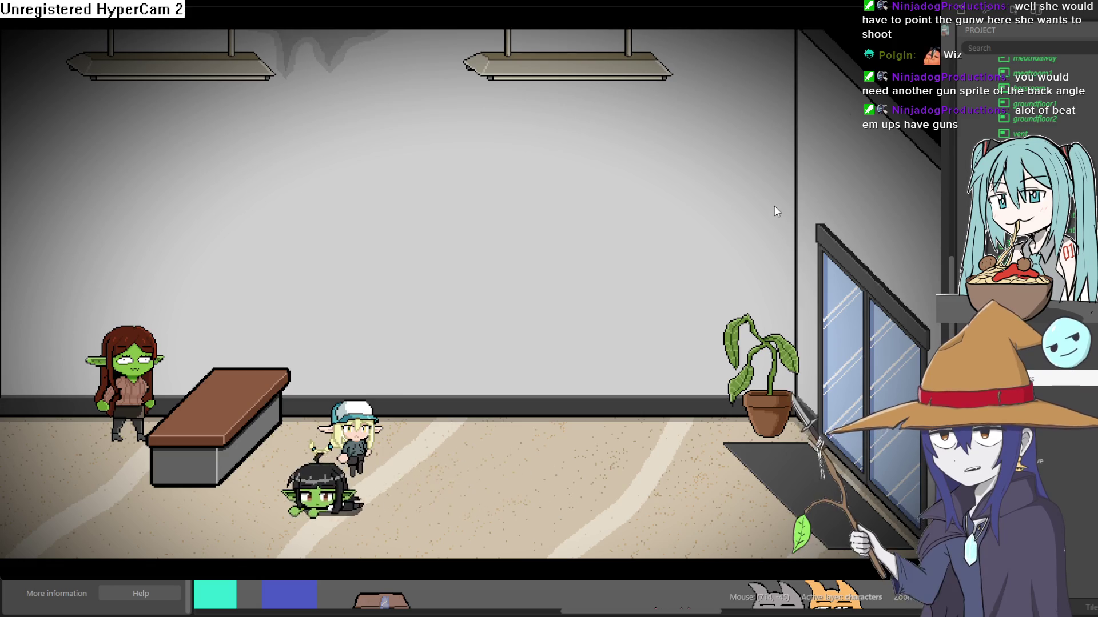
{"action": "key", "text": "Left"}
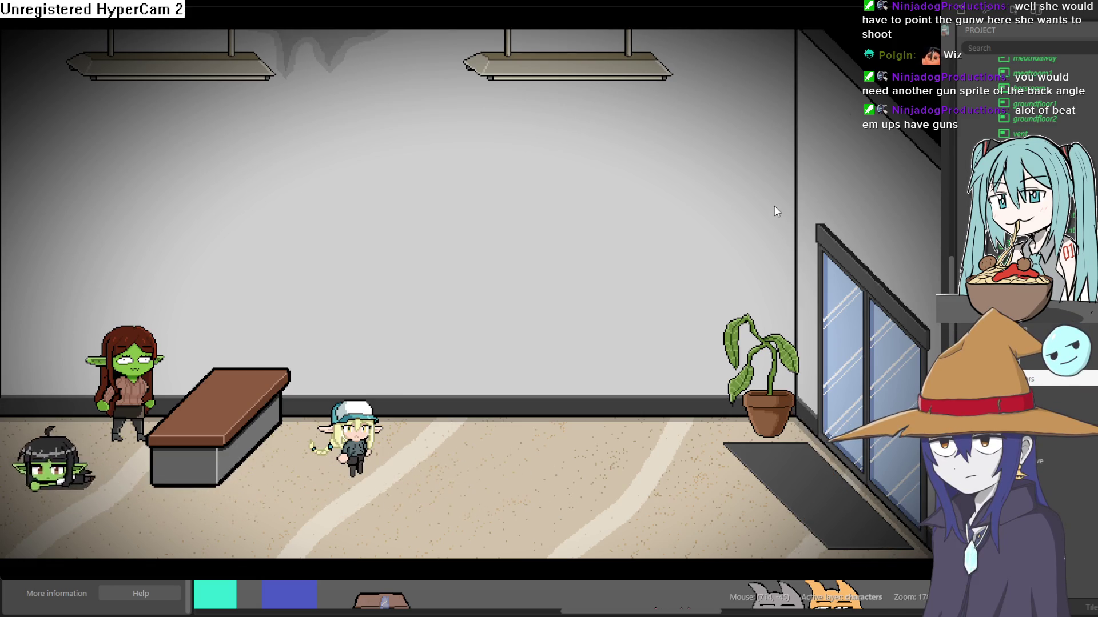
{"action": "key", "text": "Left"}
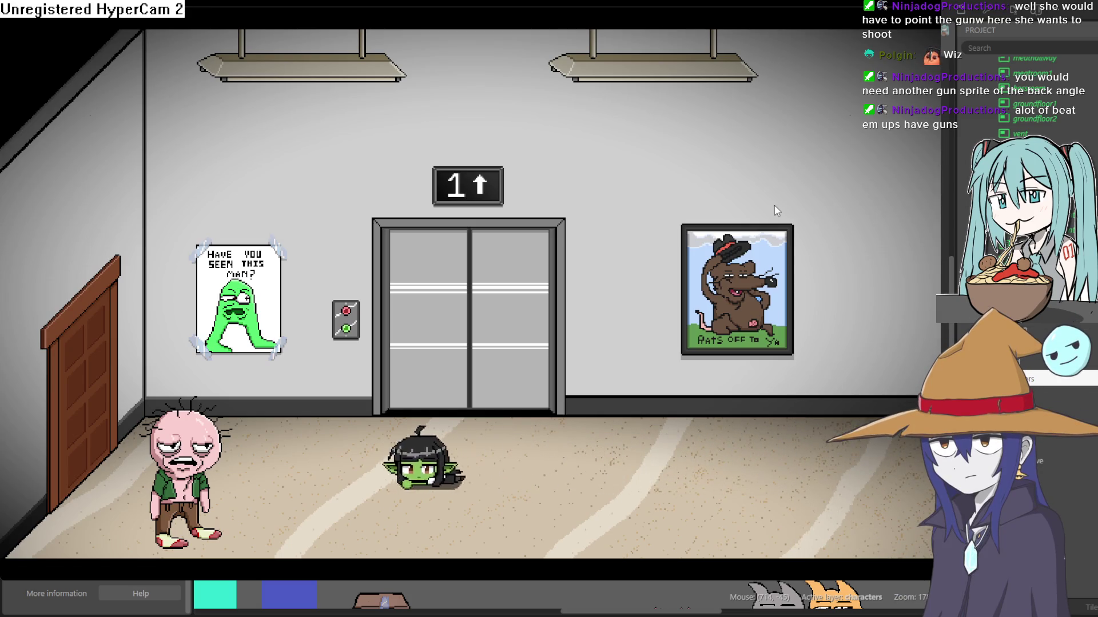
{"action": "key", "text": "Left"}
Crawl her through the Christmas-tree room into the vent corridor, turn back right, then exit the preview.
{"action": "key", "text": "Left"}
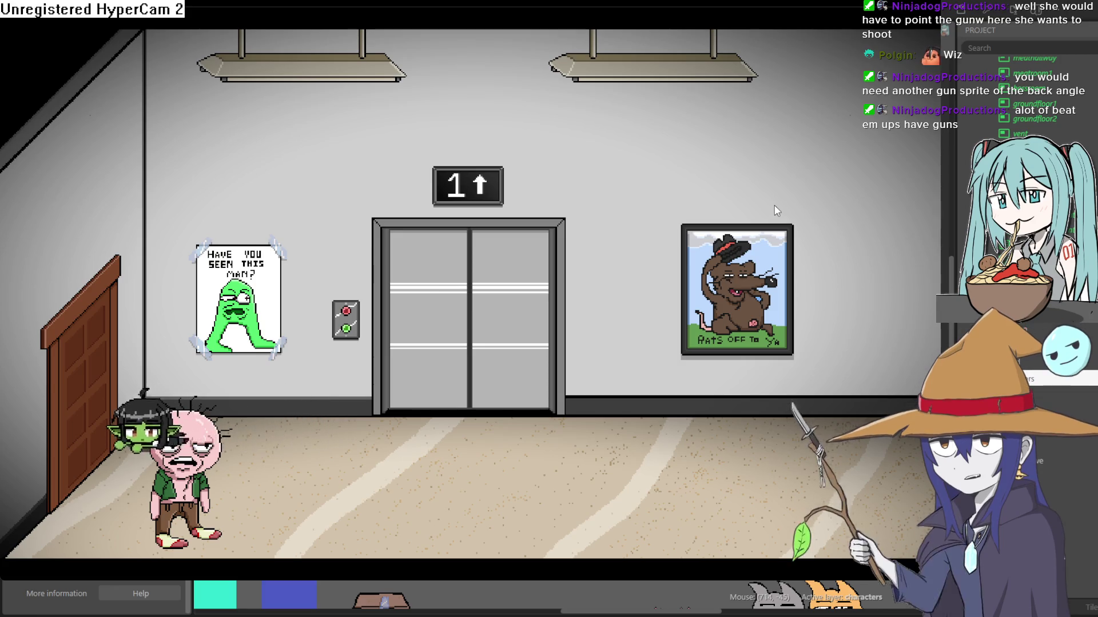
{"action": "key", "text": "Left"}
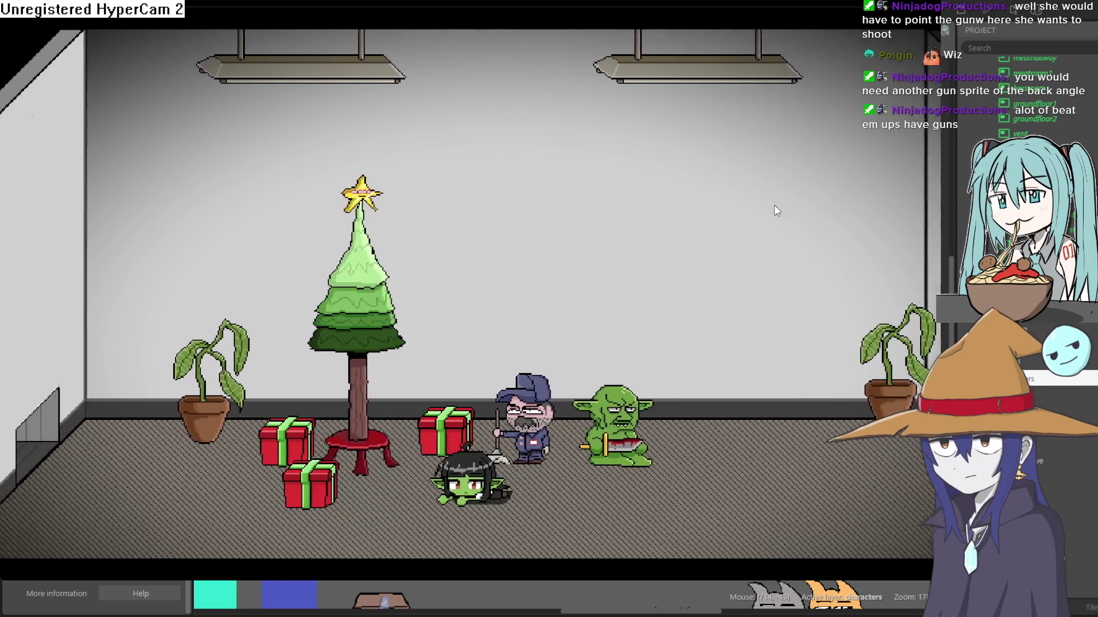
{"action": "key", "text": "Left"}
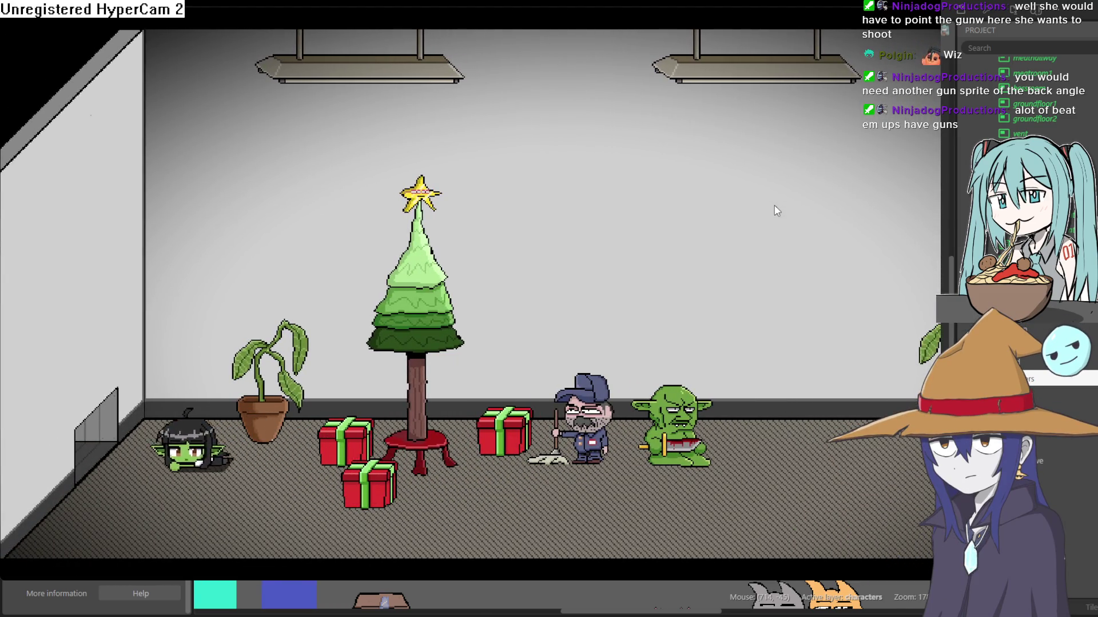
{"action": "key", "text": "Left"}
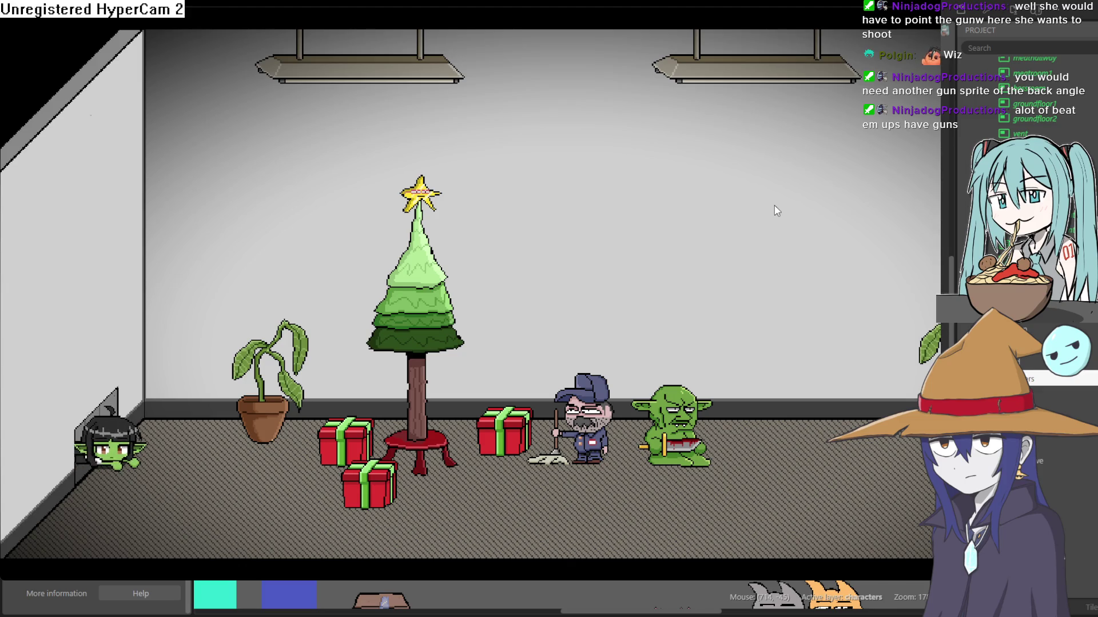
{"action": "key", "text": "Left"}
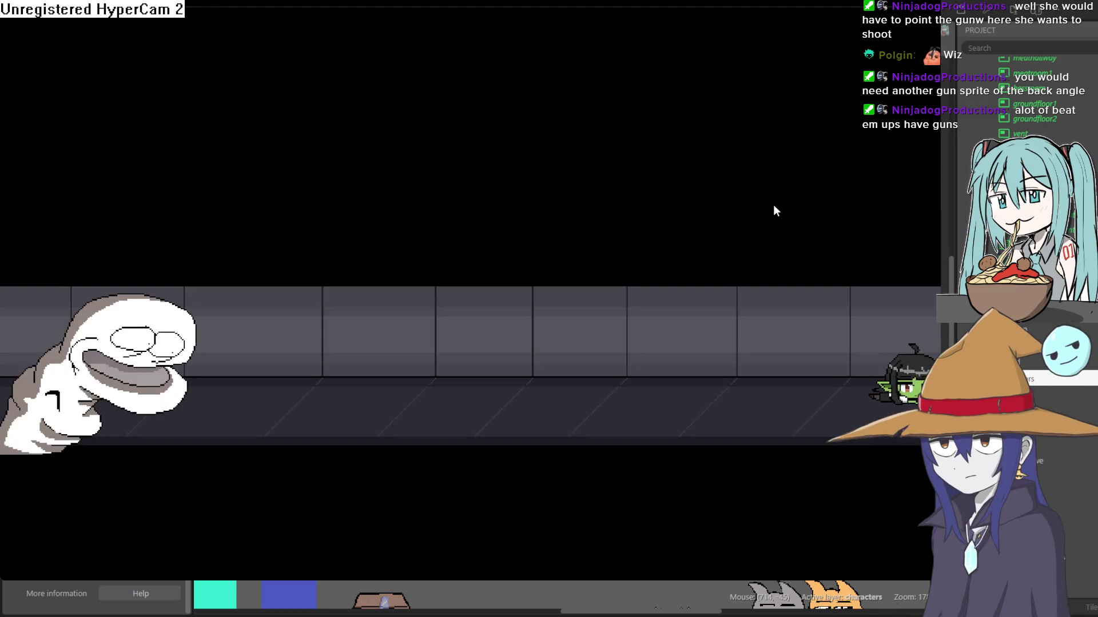
{"action": "key", "text": "Left"}
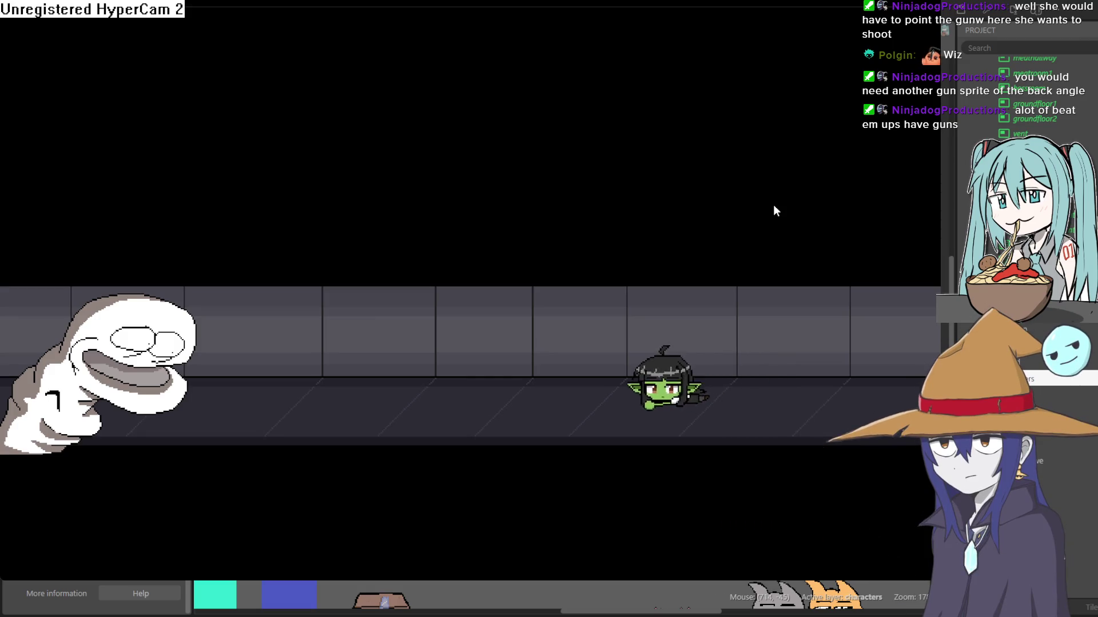
{"action": "key", "text": "Left"}
{"action": "key", "text": "Right"}
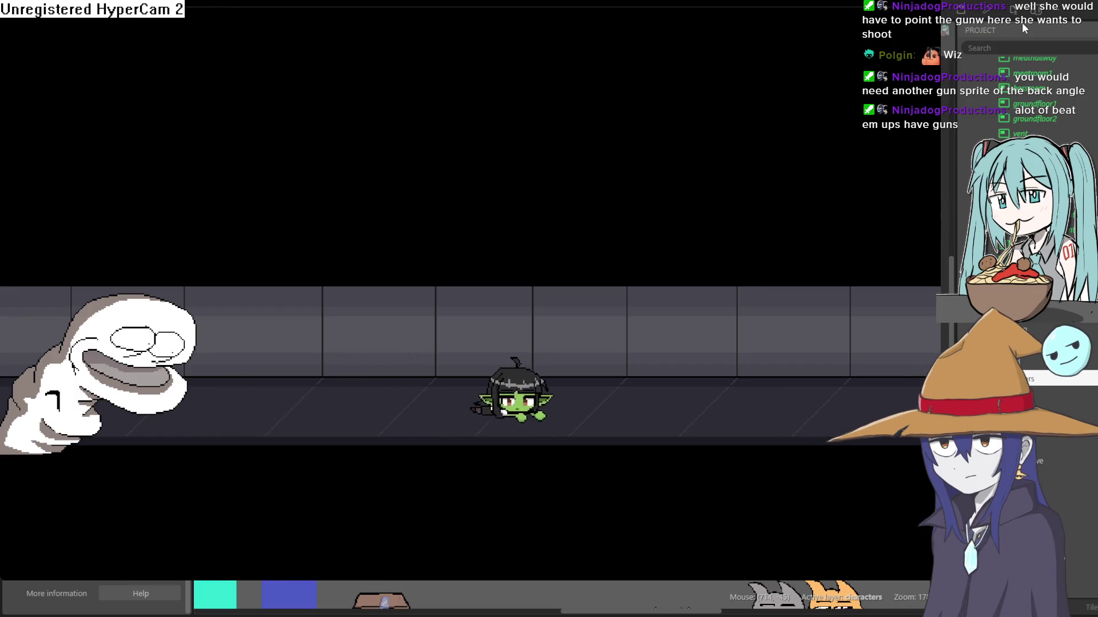
{"action": "left_click", "coordinate": [1021, 22]}
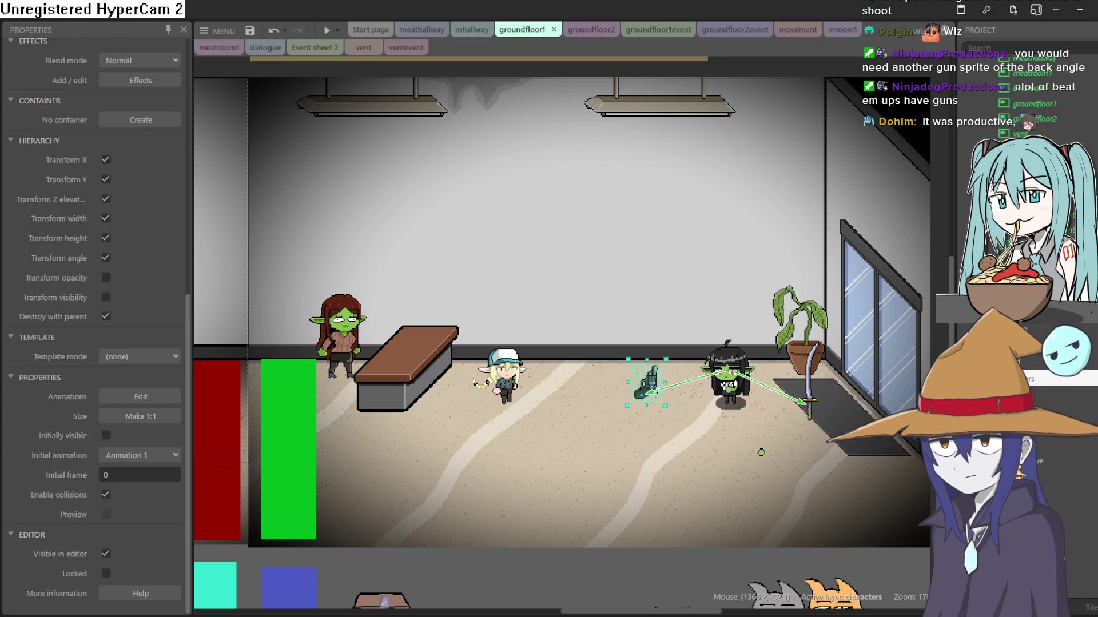
Zoom out of the current layout and bring up the vent layout.
{"action": "scroll", "coordinate": [591, 315], "scroll_direction": "down", "scroll_amount": 3, "text": "ctrl"}
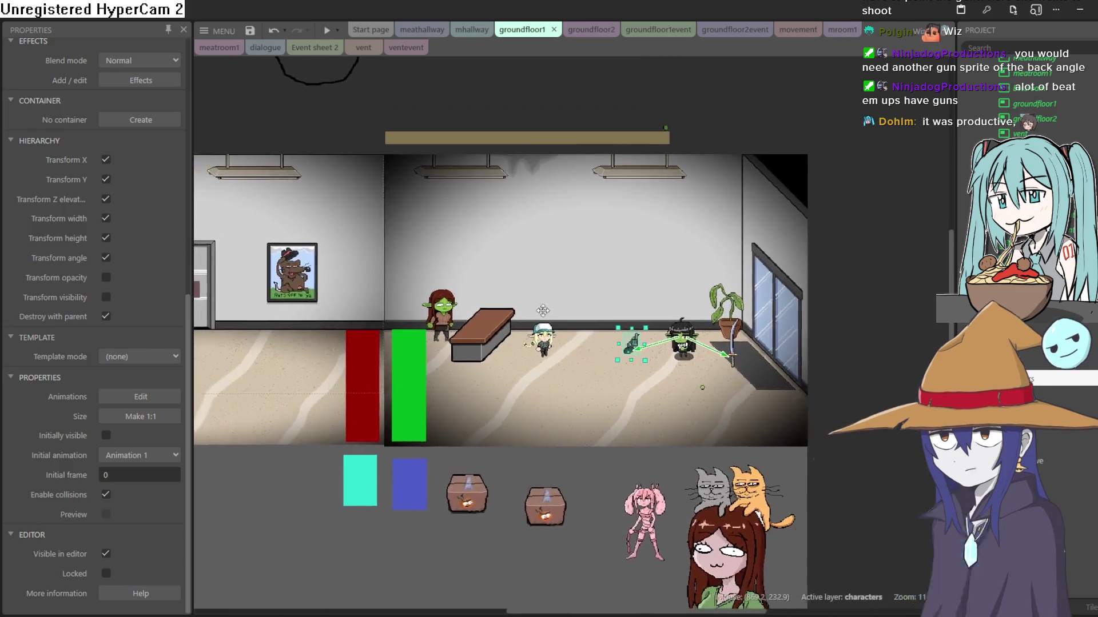
{"action": "scroll", "coordinate": [538, 310], "scroll_direction": "left", "scroll_amount": 5}
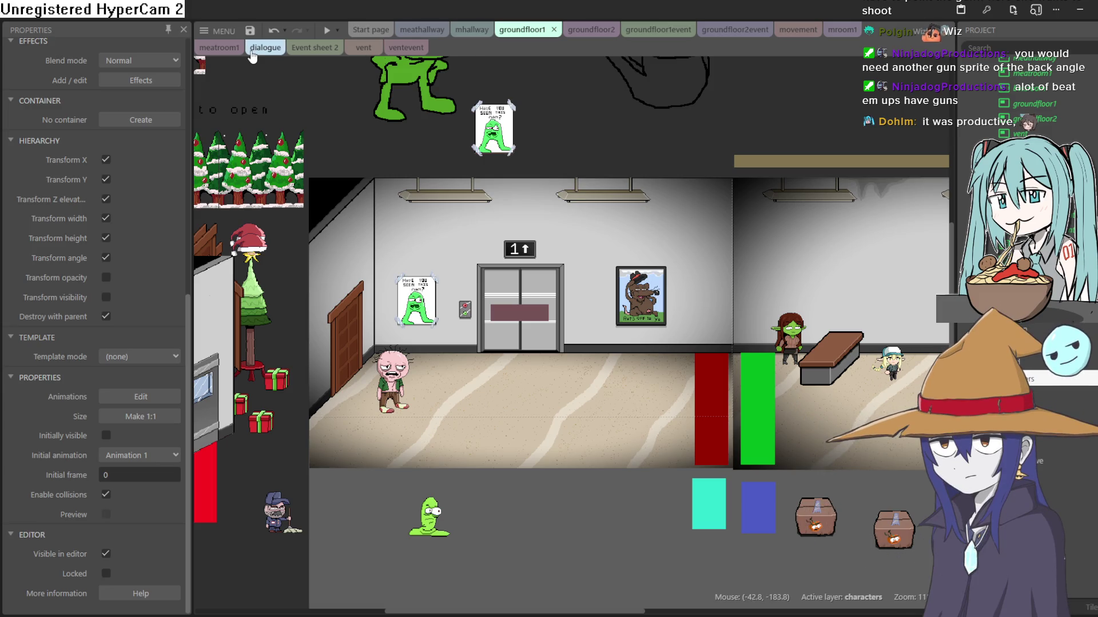
{"action": "left_click", "coordinate": [361, 48]}
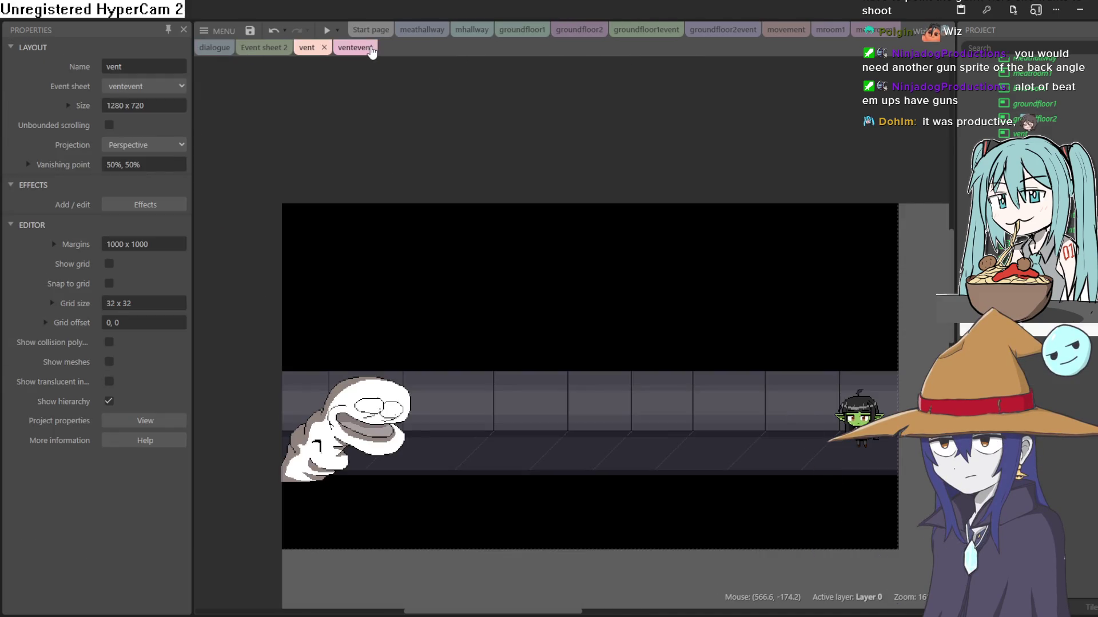
Drop the snuppet ghost into the corridor's left end and slide the goblin girl to mid-corridor.
{"action": "left_click_drag", "start_coordinate": [375, 413], "coordinate": [376, 532]}
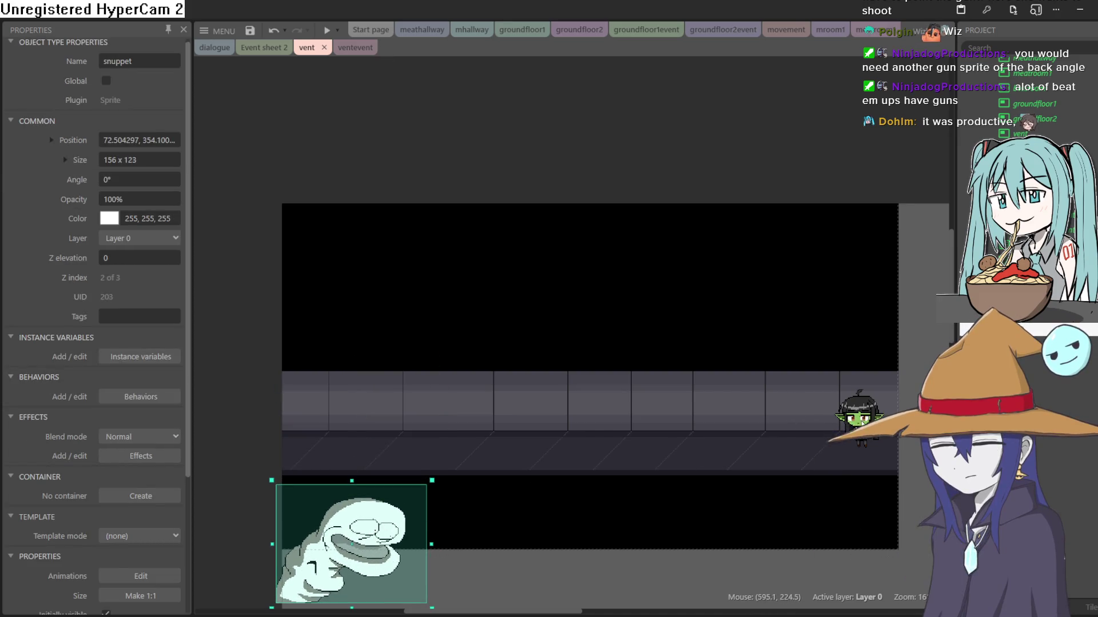
{"action": "left_click", "coordinate": [842, 423]}
{"action": "left_click_drag", "start_coordinate": [766, 442], "coordinate": [567, 441]}
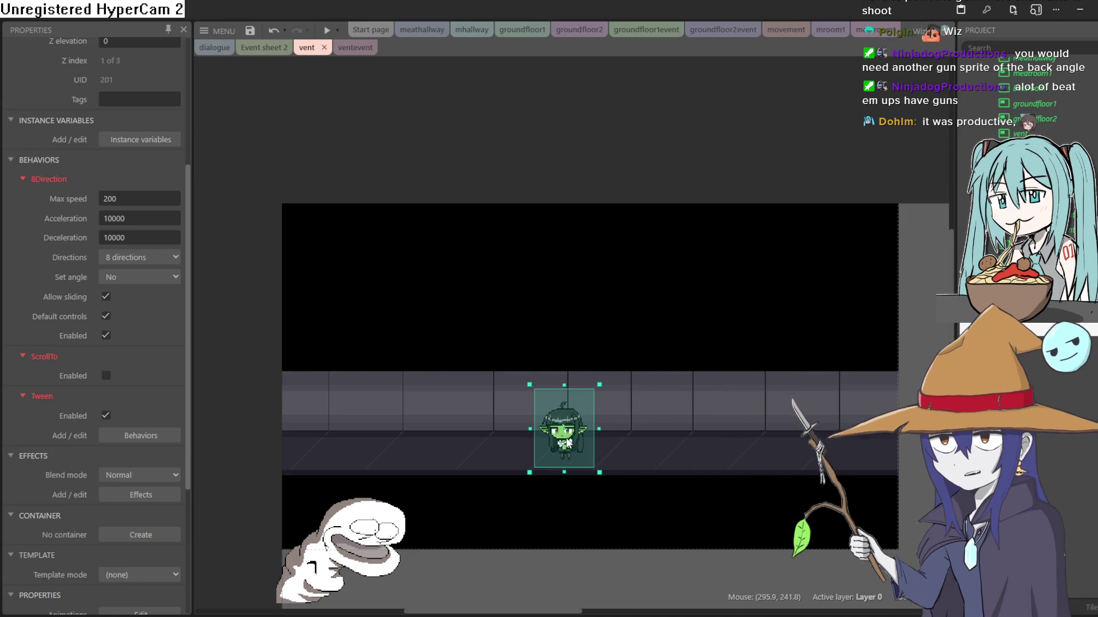
{"action": "left_click_drag", "start_coordinate": [387, 532], "coordinate": [410, 410]}
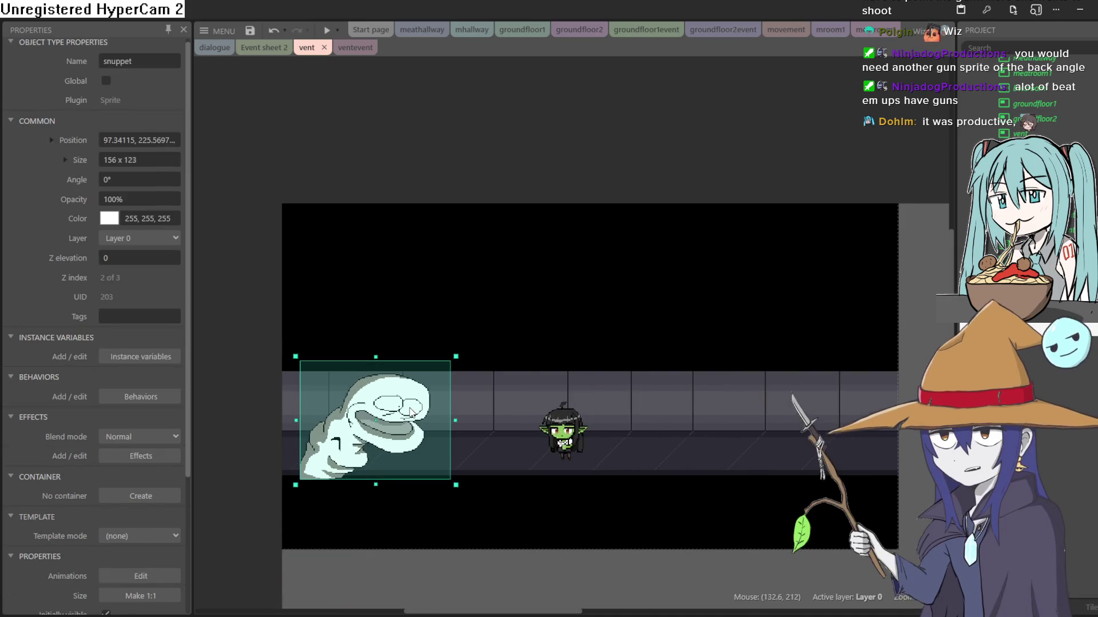
{"action": "left_click", "coordinate": [563, 420]}
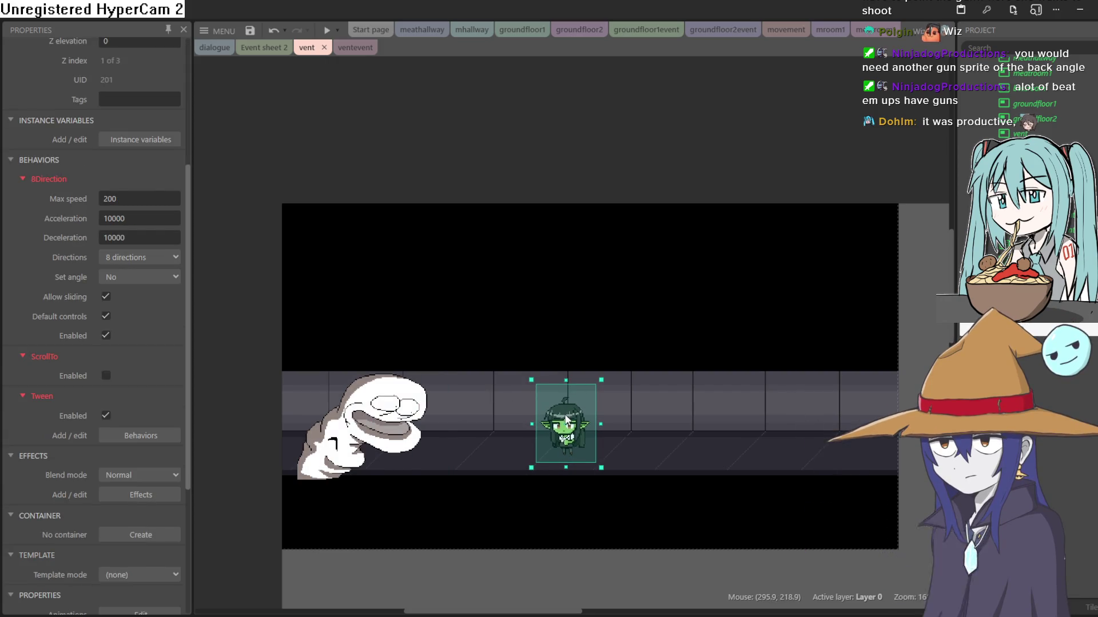
{"action": "left_click", "coordinate": [401, 422]}
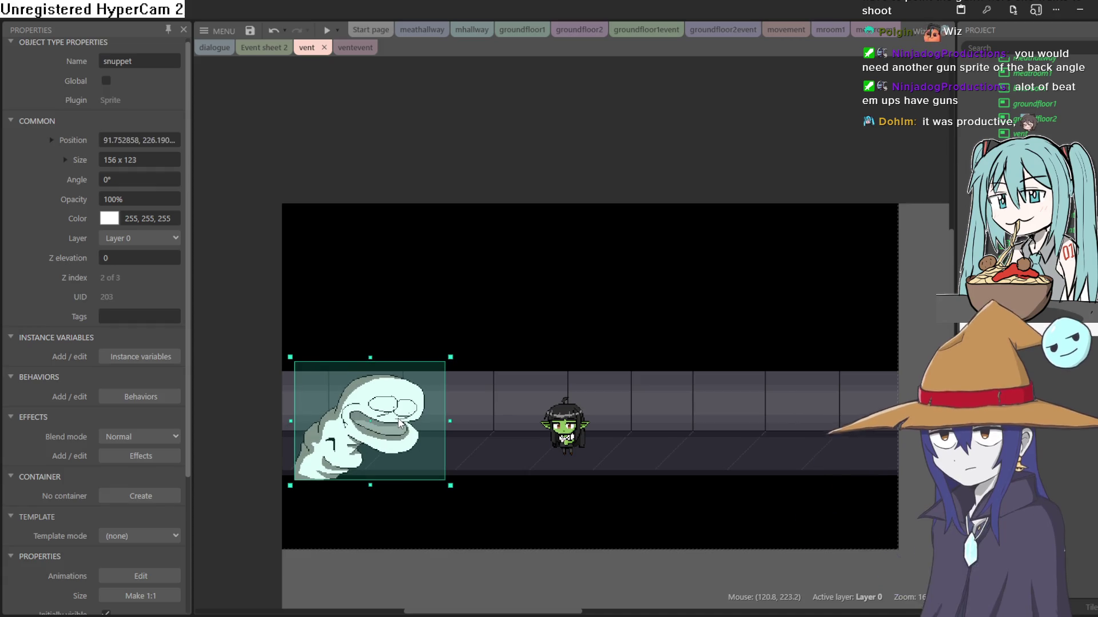
{"action": "double_click", "coordinate": [399, 423]}
Try the eyedropper and fill tools on snuppet's artwork, then nudge snuppet and set the goblin beside it.
{"action": "left_click", "coordinate": [160, 236]}
{"action": "left_click", "coordinate": [160, 221]}
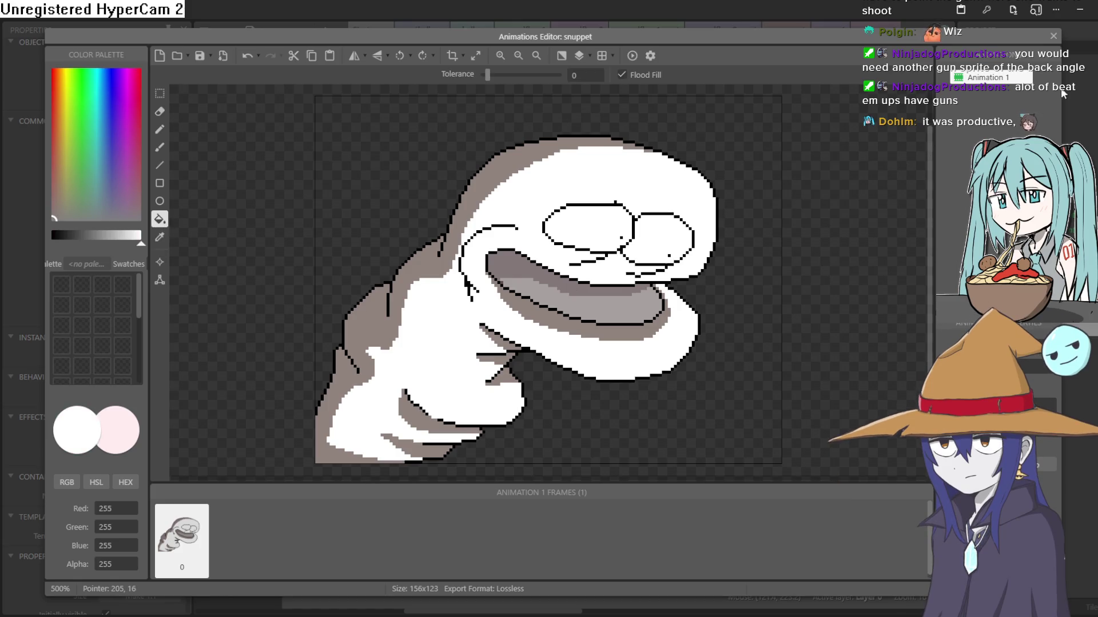
{"action": "left_click", "coordinate": [1053, 36]}
{"action": "mouse_move", "coordinate": [393, 423]}
{"action": "left_mouse_down"}
{"action": "mouse_move", "coordinate": [400, 416]}
{"action": "mouse_move", "coordinate": [403, 537]}
{"action": "mouse_move", "coordinate": [389, 508]}
{"action": "mouse_move", "coordinate": [421, 419]}
{"action": "mouse_move", "coordinate": [407, 407]}
{"action": "left_mouse_up"}
{"action": "left_click_drag", "start_coordinate": [575, 432], "coordinate": [498, 438]}
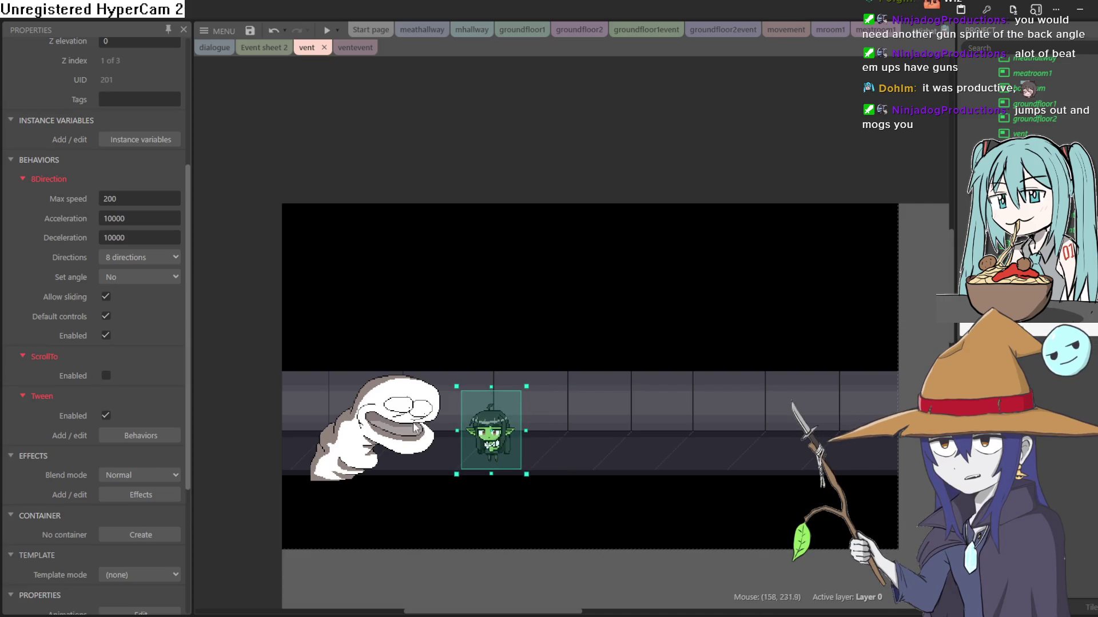
Shift snuppet left and down, then move the goblin girl about 95 px right along the corridor.
{"action": "scroll", "coordinate": [415, 428], "scroll_direction": "up", "scroll_amount": 5}
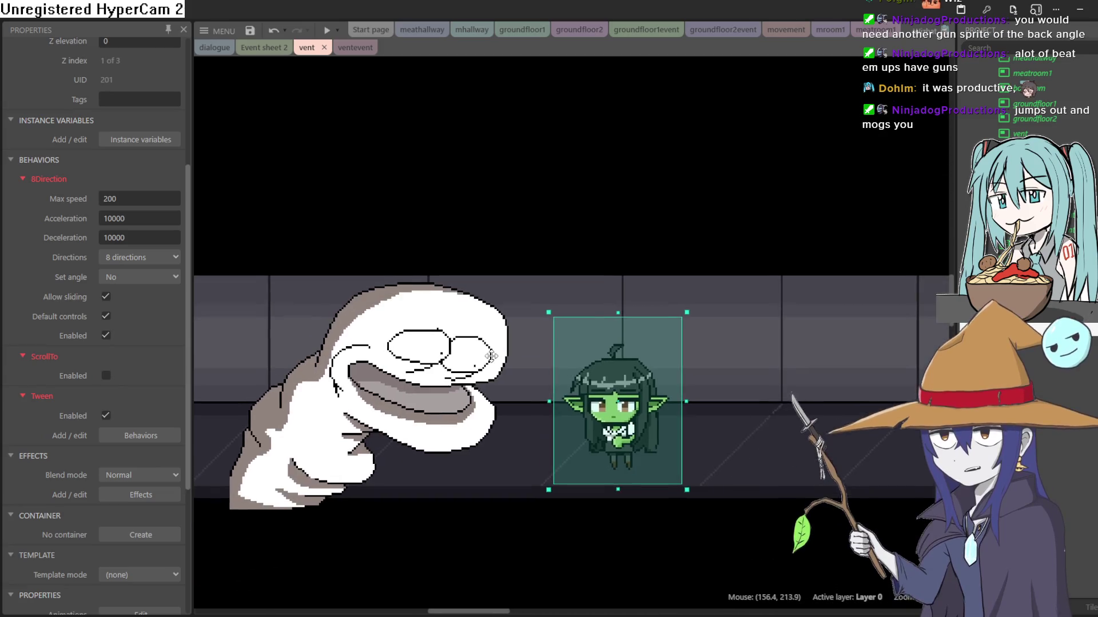
{"action": "scroll", "coordinate": [492, 356], "scroll_direction": "down", "scroll_amount": 2}
{"action": "left_click", "coordinate": [462, 382]}
{"action": "left_click_drag", "start_coordinate": [468, 379], "coordinate": [417, 390]}
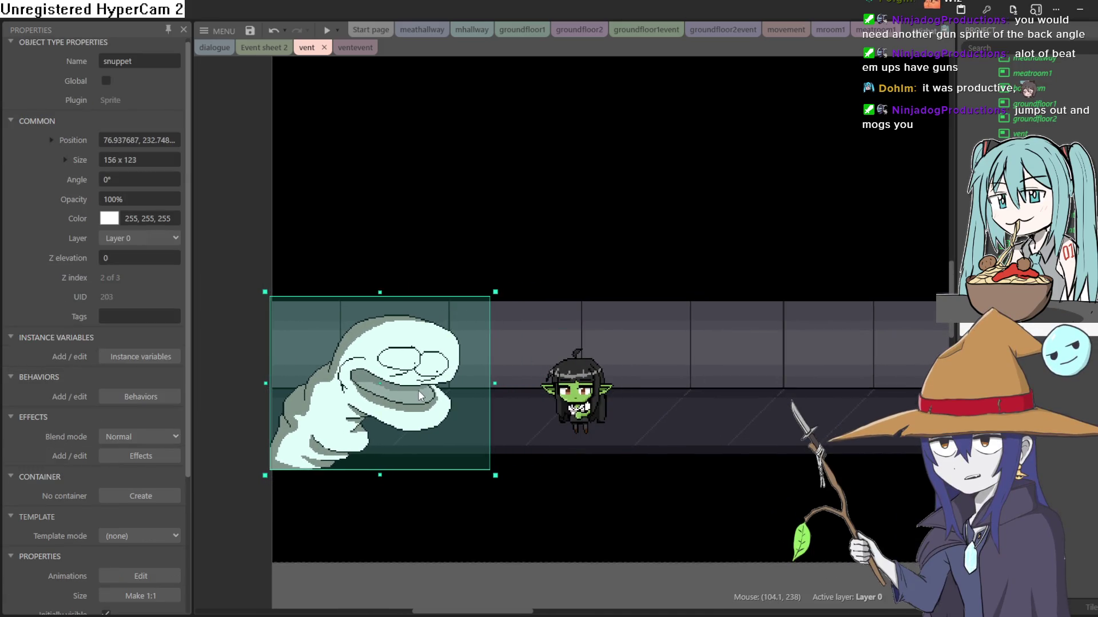
{"action": "left_click", "coordinate": [552, 402]}
{"action": "left_click_drag", "start_coordinate": [552, 403], "coordinate": [536, 396]}
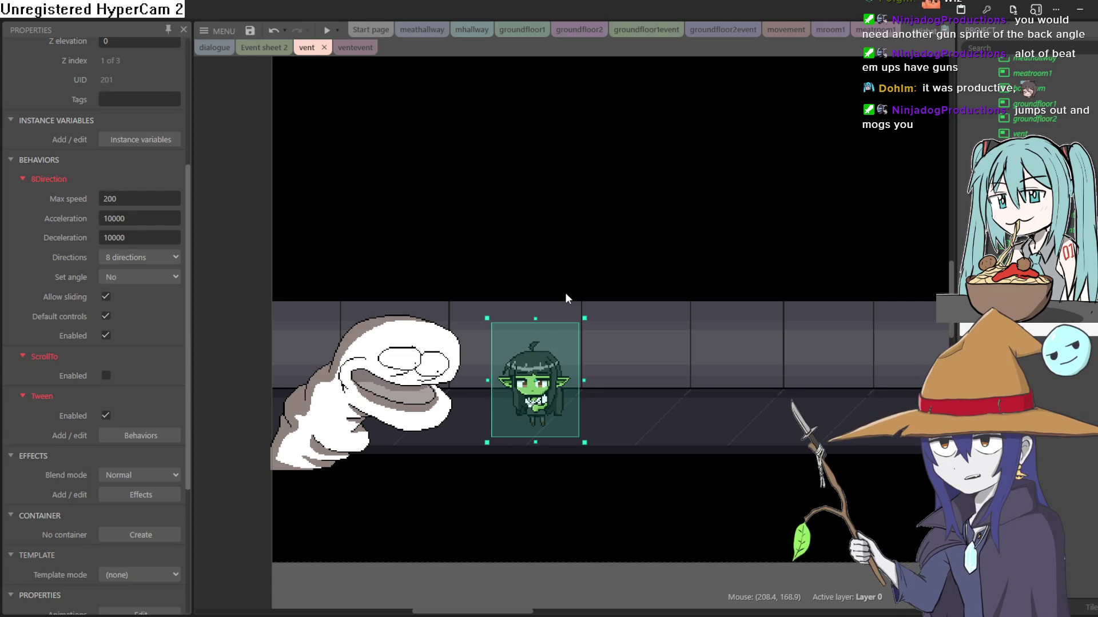
{"action": "left_click", "coordinate": [434, 361]}
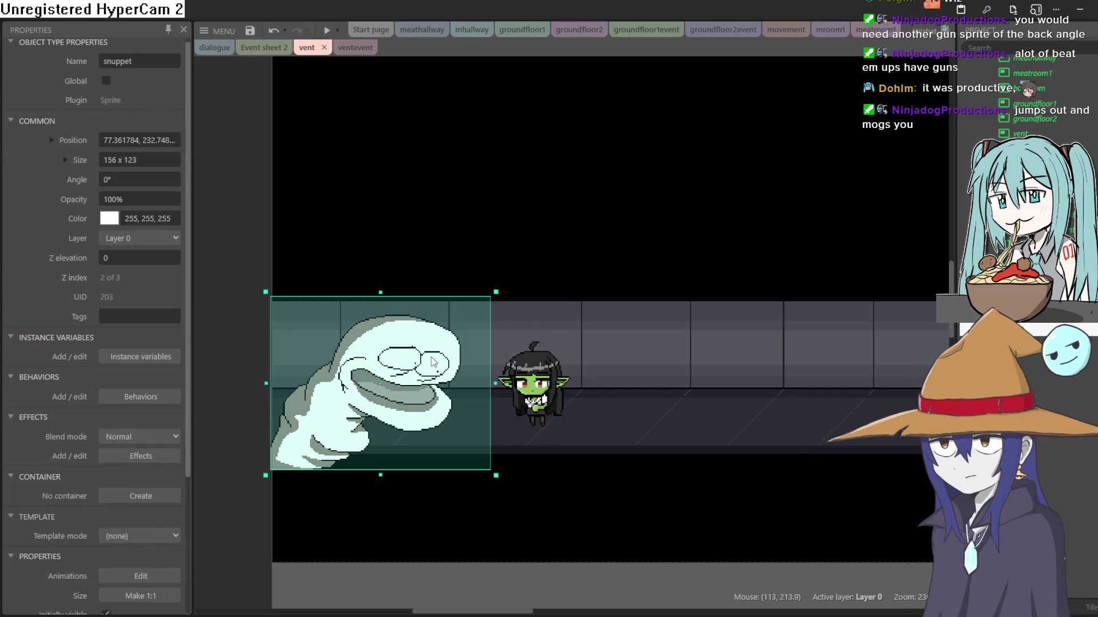
{"action": "left_click_drag", "start_coordinate": [435, 362], "coordinate": [432, 361]}
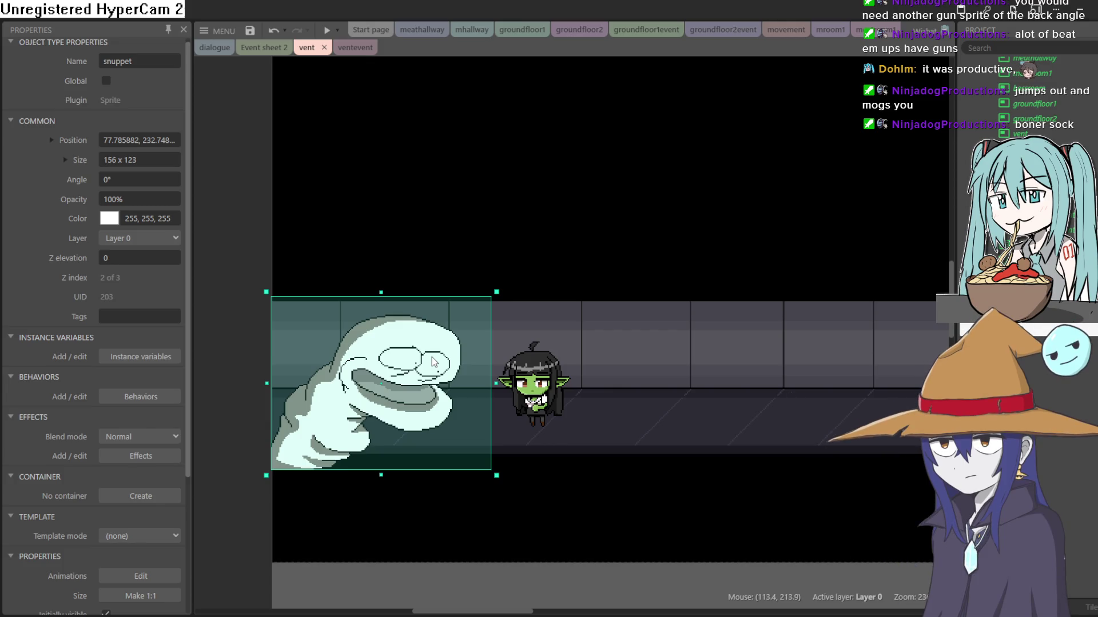
{"action": "left_click_drag", "start_coordinate": [529, 379], "coordinate": [583, 377]}
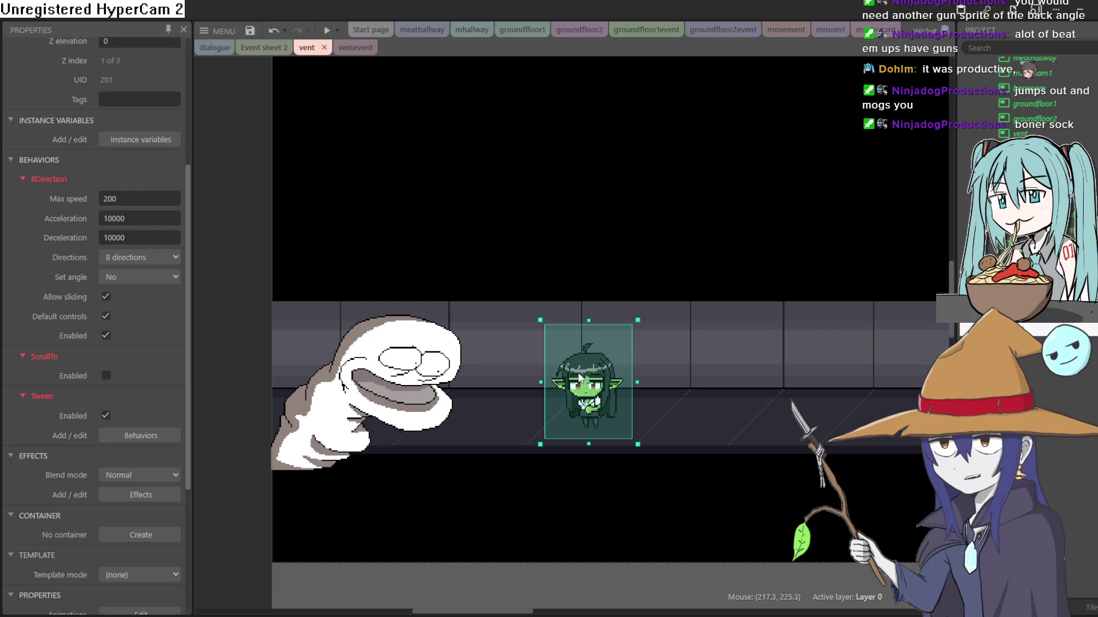
Pan and zoom around the vent room to check the sprites' placement.
{"action": "mouse_move", "coordinate": [760, 185]}
{"action": "left_mouse_down"}
{"action": "mouse_move", "coordinate": [564, 186]}
{"action": "mouse_move", "coordinate": [490, 152]}
{"action": "left_mouse_up"}
{"action": "scroll", "coordinate": [584, 213], "scroll_direction": "down", "scroll_amount": 2}
{"action": "mouse_move", "coordinate": [576, 216]}
{"action": "left_mouse_down"}
{"action": "mouse_move", "coordinate": [752, 255]}
{"action": "mouse_move", "coordinate": [693, 273]}
{"action": "mouse_move", "coordinate": [657, 267]}
{"action": "left_mouse_up"}
{"action": "scroll", "coordinate": [652, 266], "scroll_direction": "down", "scroll_amount": 1}
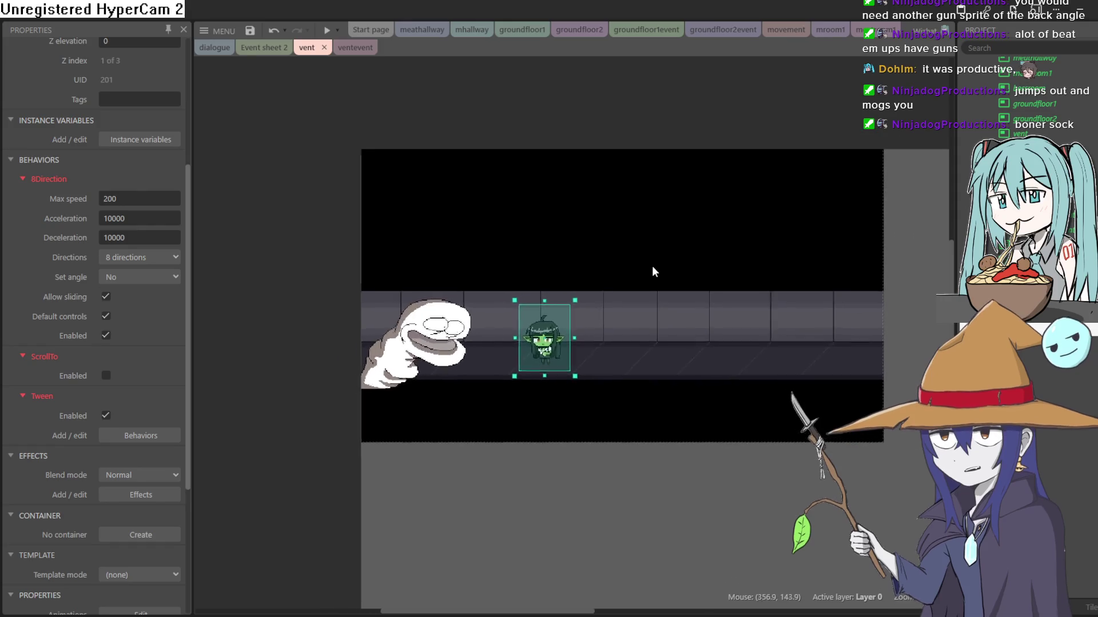
{"action": "scroll", "coordinate": [652, 266], "scroll_direction": "up", "scroll_amount": 2}
{"action": "scroll", "coordinate": [478, 294], "scroll_direction": "up", "scroll_amount": 2}
{"action": "left_click_drag", "start_coordinate": [478, 294], "coordinate": [689, 256]}
{"action": "scroll", "coordinate": [688, 255], "scroll_direction": "down", "scroll_amount": 1}
{"action": "scroll", "coordinate": [749, 256], "scroll_direction": "up", "scroll_amount": 1}
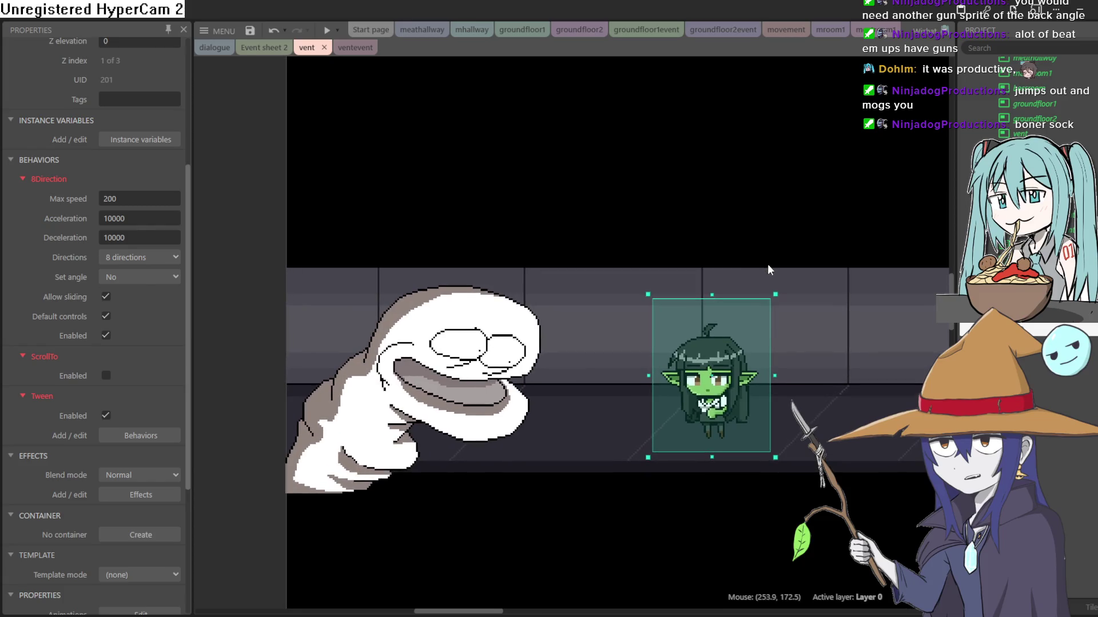
{"action": "left_click_drag", "start_coordinate": [789, 280], "coordinate": [652, 277]}
{"action": "scroll", "coordinate": [731, 269], "scroll_direction": "down", "scroll_amount": 2}
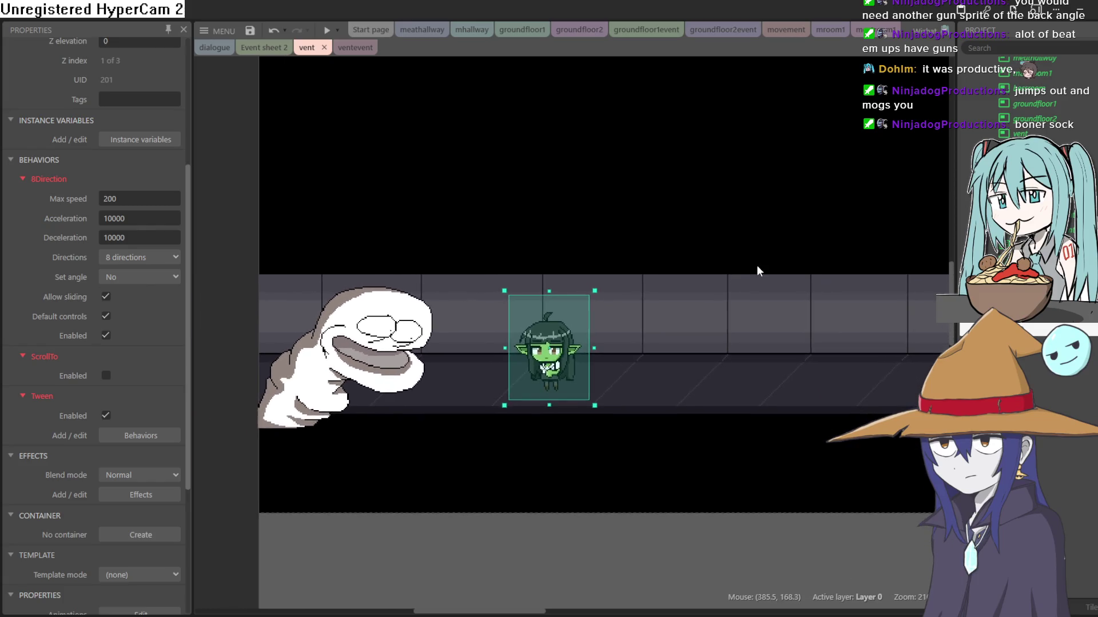
{"action": "left_click_drag", "start_coordinate": [756, 265], "coordinate": [627, 272]}
{"action": "scroll", "coordinate": [631, 267], "scroll_direction": "down", "scroll_amount": 1}
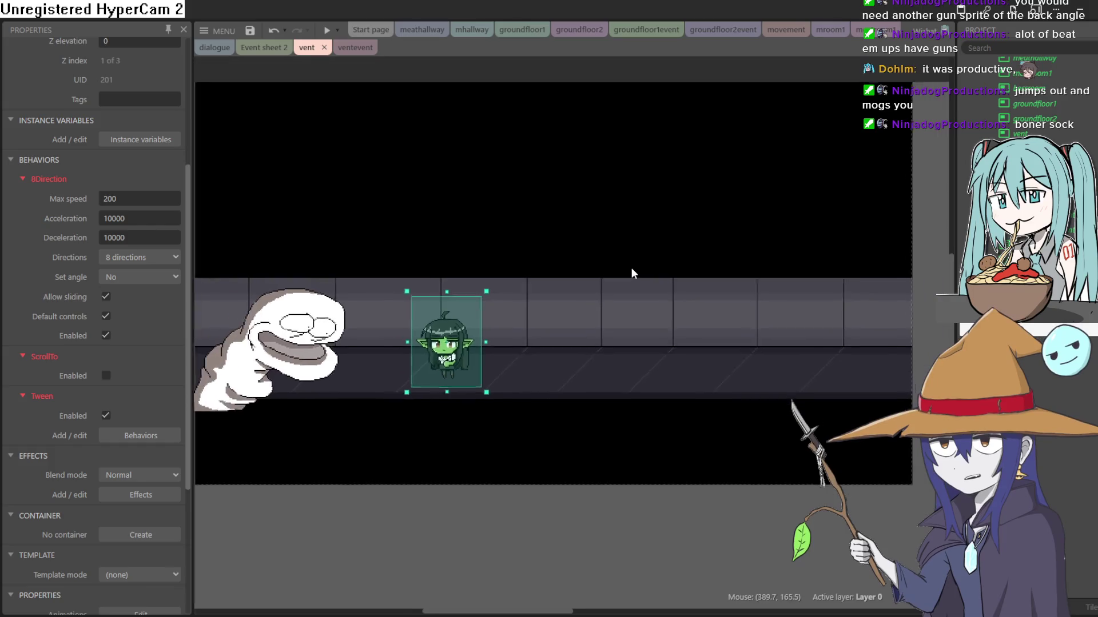
{"action": "mouse_move", "coordinate": [633, 269]}
{"action": "left_mouse_down"}
{"action": "mouse_move", "coordinate": [630, 299]}
{"action": "mouse_move", "coordinate": [592, 233]}
{"action": "mouse_move", "coordinate": [660, 298]}
{"action": "left_mouse_up"}
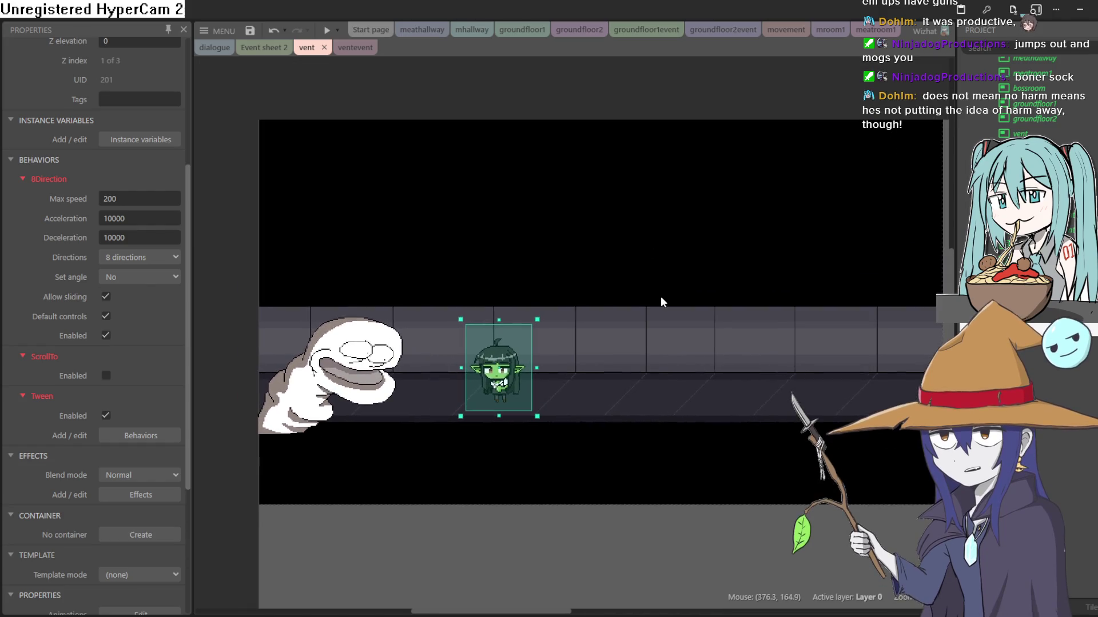
{"action": "scroll", "coordinate": [649, 299], "scroll_direction": "up", "scroll_amount": 5, "text": "ctrl"}
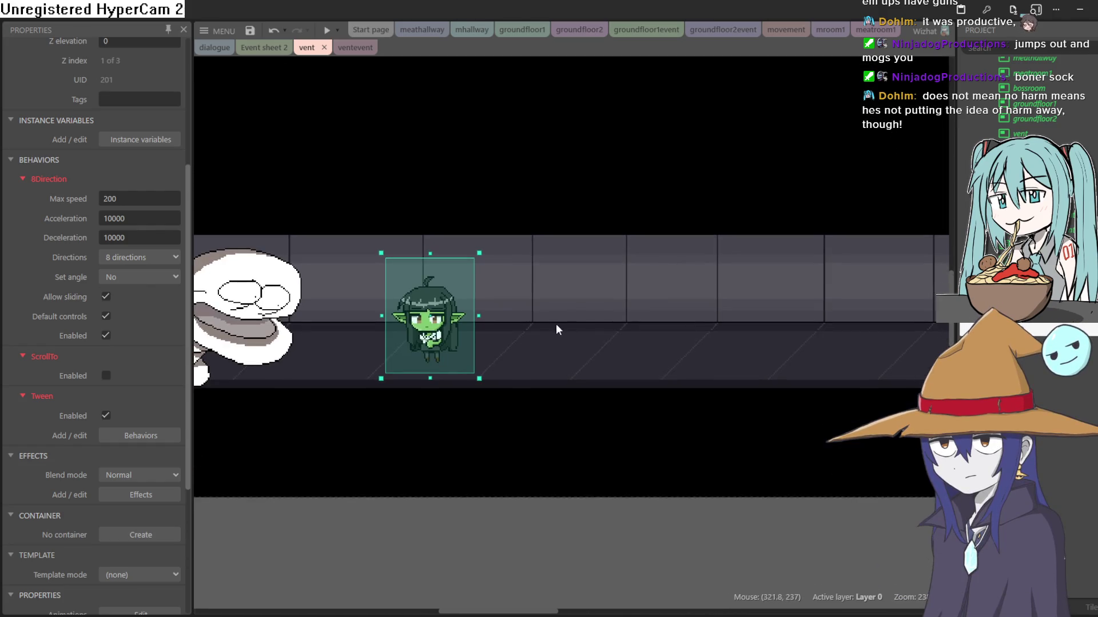
{"action": "scroll", "coordinate": [543, 312], "scroll_direction": "down", "scroll_amount": 3, "text": "ctrl"}
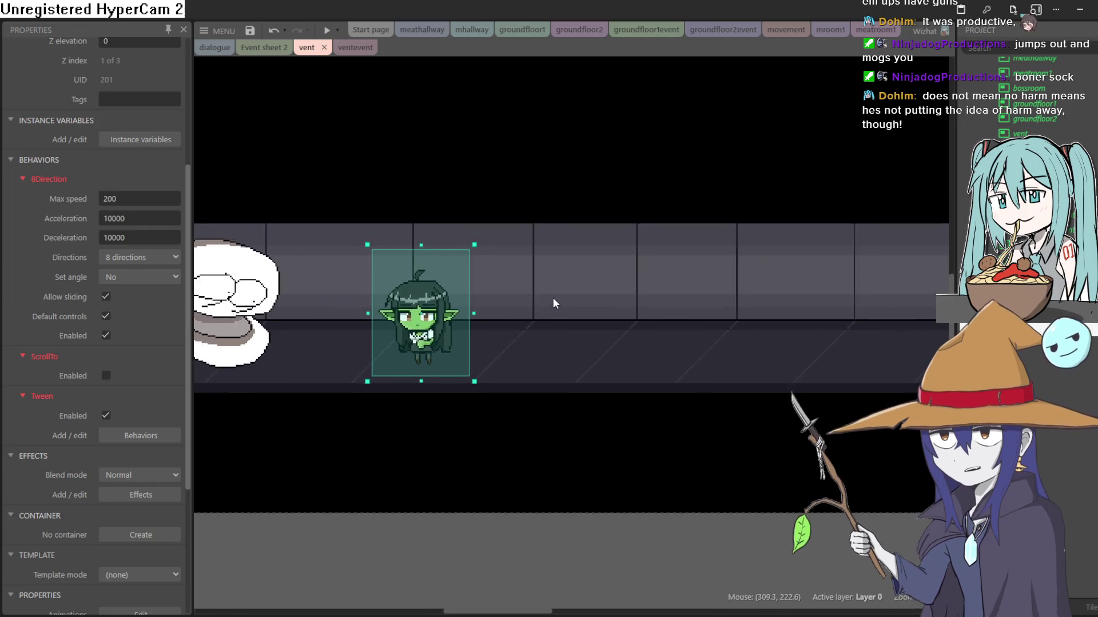
{"action": "scroll", "coordinate": [555, 300], "scroll_direction": "down", "scroll_amount": 3, "text": "ctrl"}
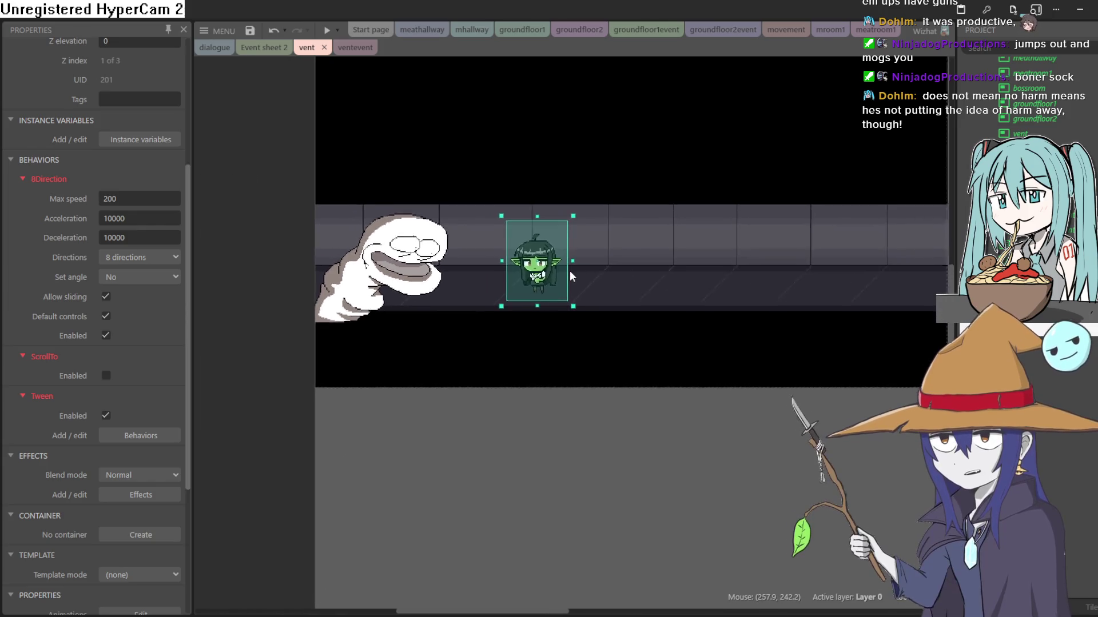
{"action": "scroll", "coordinate": [604, 238], "scroll_direction": "up", "scroll_amount": 4, "text": "ctrl"}
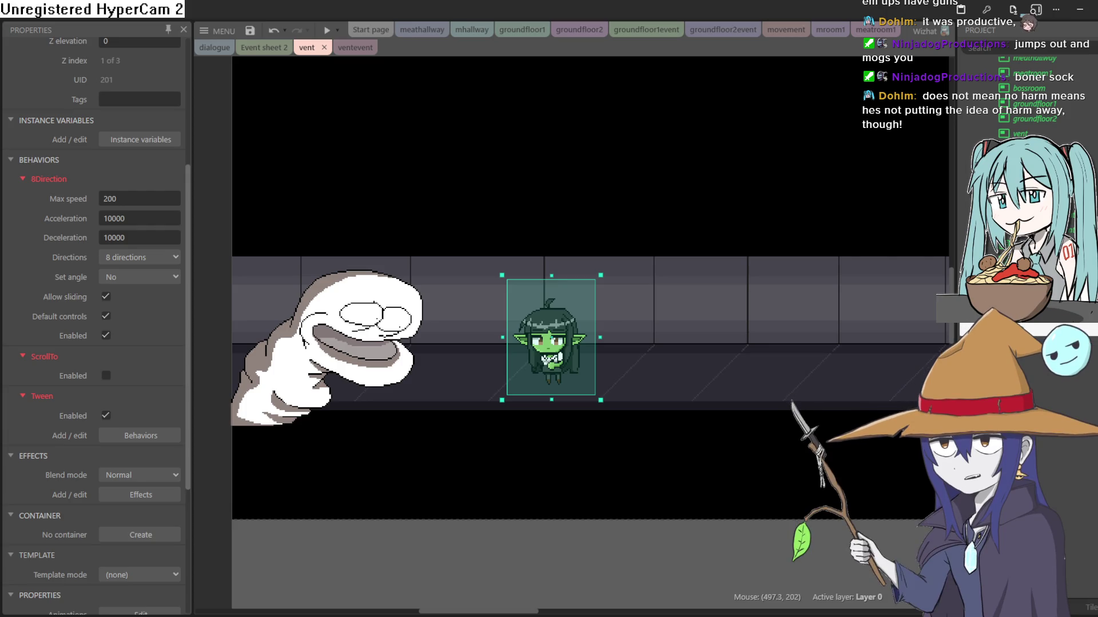
Drag the snuppet ghost a few pixels left and up at the corridor's left end.
{"action": "mouse_move", "coordinate": [375, 351]}
{"action": "left_mouse_down"}
{"action": "mouse_move", "coordinate": [384, 348]}
{"action": "mouse_move", "coordinate": [376, 345]}
{"action": "left_mouse_up"}
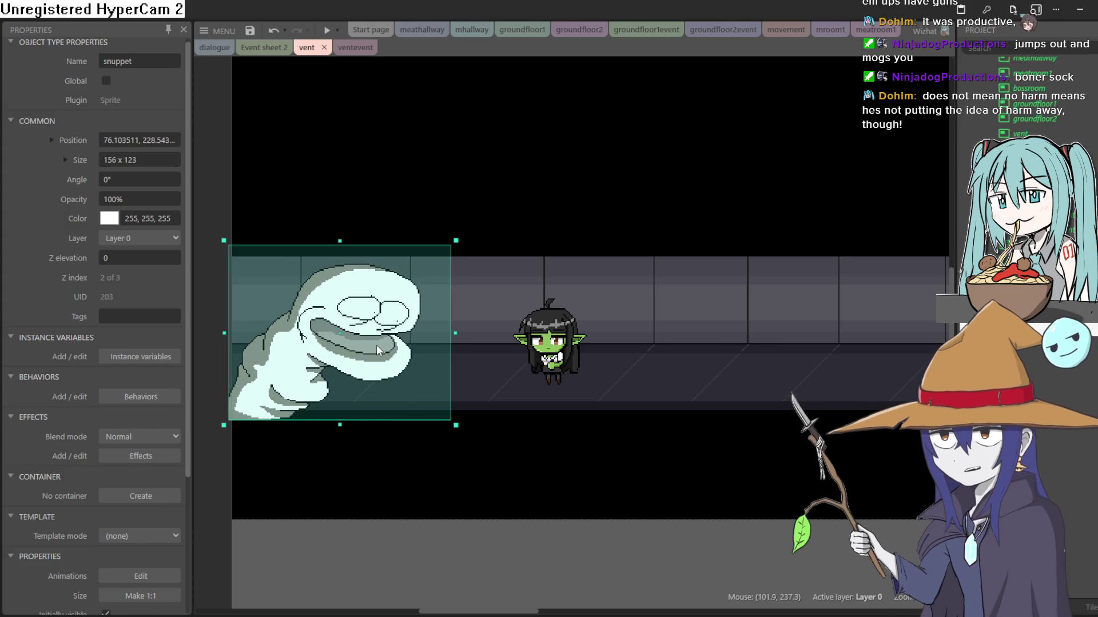
{"action": "mouse_move", "coordinate": [376, 344]}
{"action": "left_mouse_down"}
{"action": "mouse_move", "coordinate": [393, 357]}
{"action": "mouse_move", "coordinate": [376, 344]}
{"action": "mouse_move", "coordinate": [386, 325]}
{"action": "mouse_move", "coordinate": [367, 340]}
{"action": "mouse_move", "coordinate": [348, 322]}
{"action": "mouse_move", "coordinate": [359, 342]}
{"action": "left_mouse_up"}
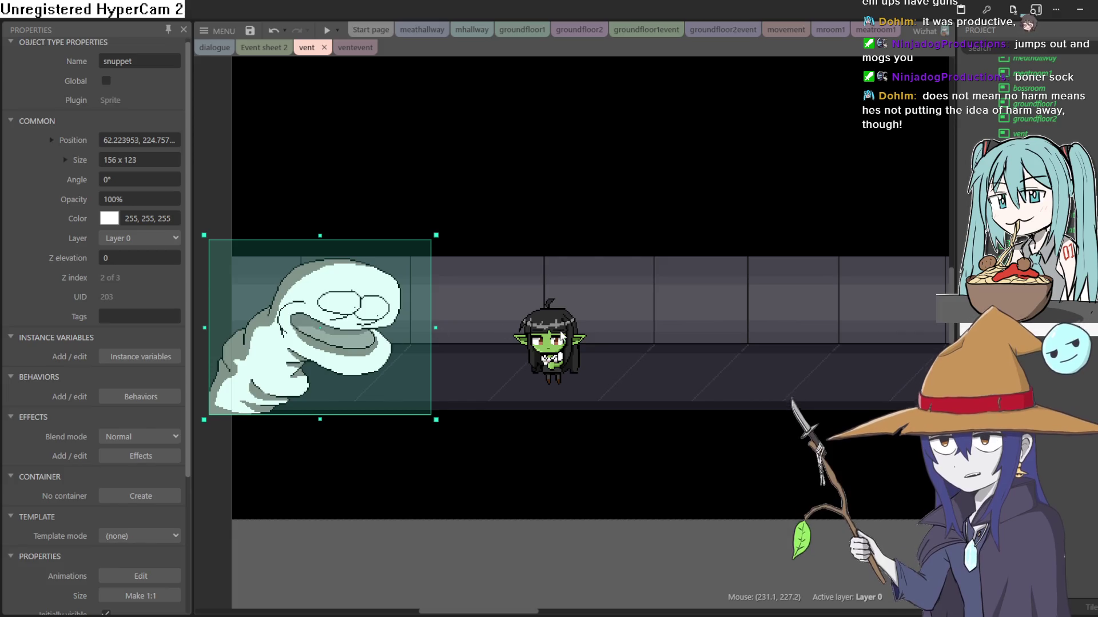
{"action": "mouse_move", "coordinate": [627, 122]}
{"action": "left_mouse_down"}
{"action": "mouse_move", "coordinate": [612, 165]}
{"action": "mouse_move", "coordinate": [570, 168]}
{"action": "left_mouse_up"}
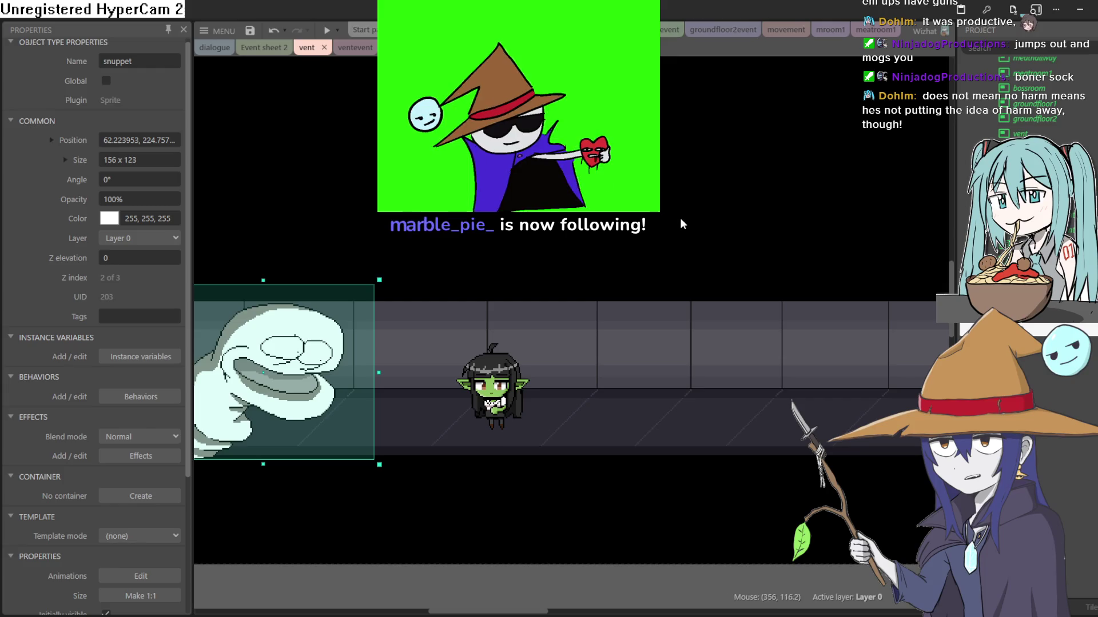
{"action": "scroll", "coordinate": [681, 223], "scroll_direction": "down", "scroll_amount": 3}
{"action": "left_click_drag", "start_coordinate": [702, 224], "coordinate": [650, 234]}
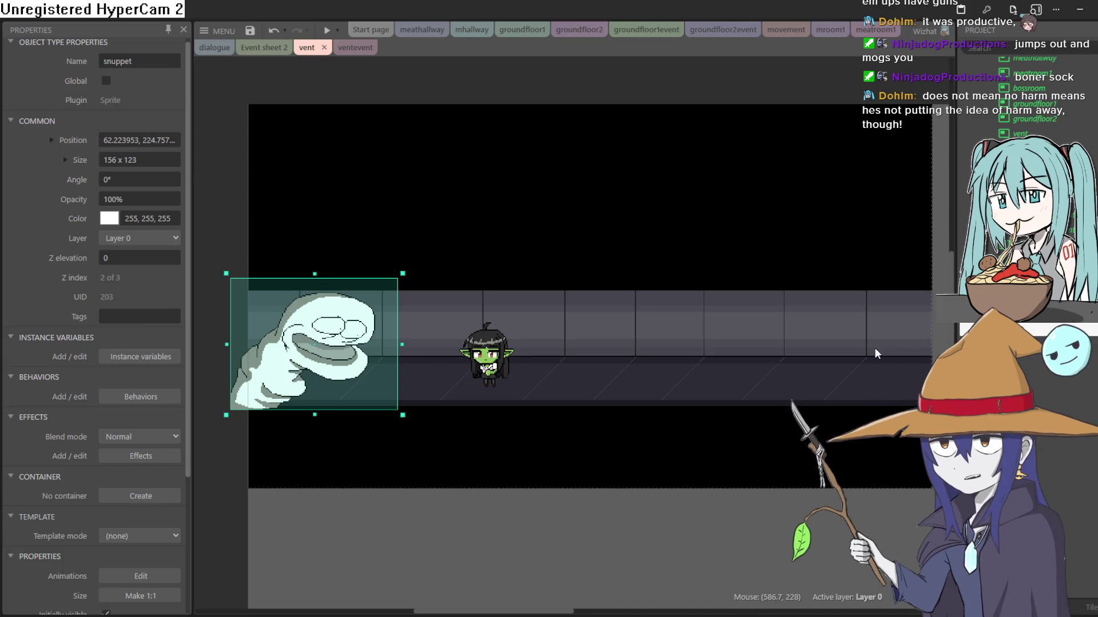
Zoom in to inspect snuppet's pixels, then deselect it and pan over the vent room.
{"action": "scroll", "coordinate": [808, 362], "scroll_direction": "down", "scroll_amount": 3}
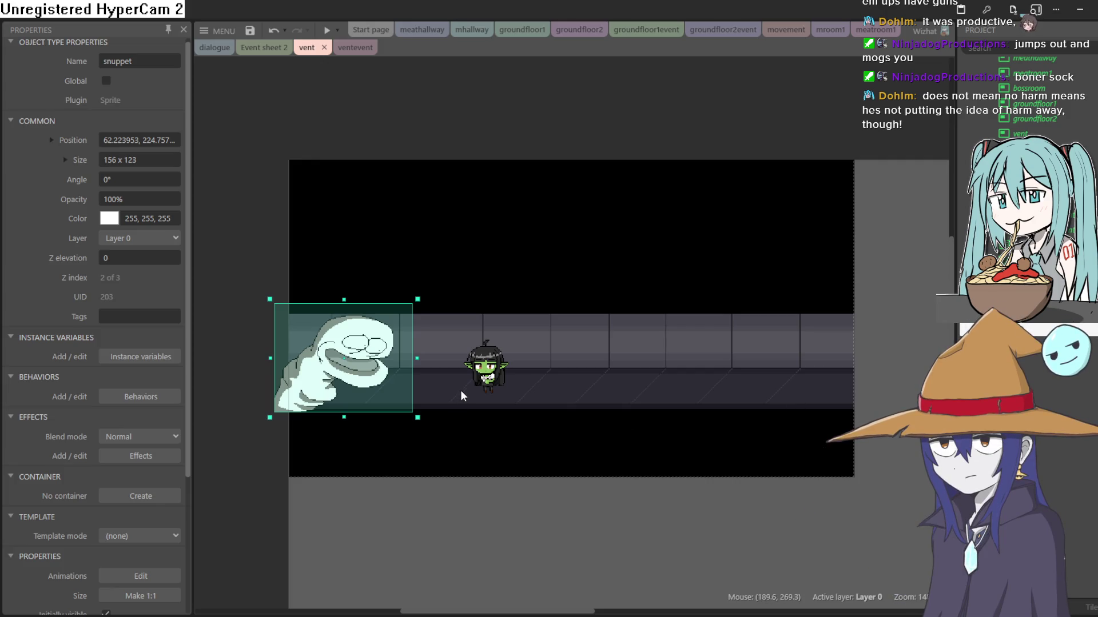
{"action": "scroll", "coordinate": [346, 331], "scroll_direction": "up", "scroll_amount": 8}
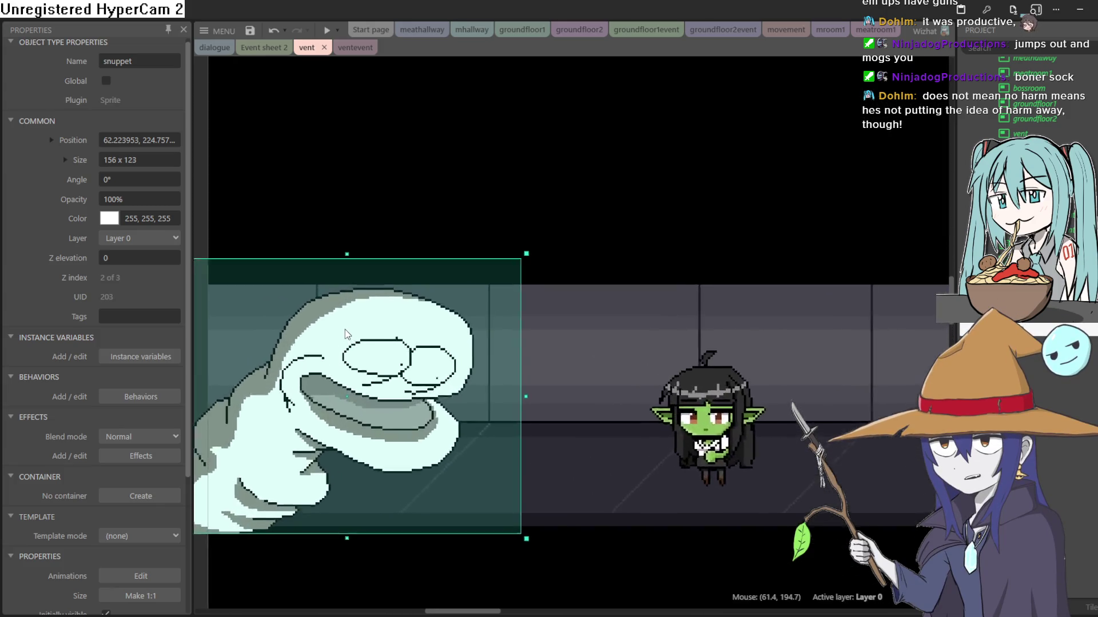
{"action": "scroll", "coordinate": [346, 330], "scroll_direction": "up", "scroll_amount": 8}
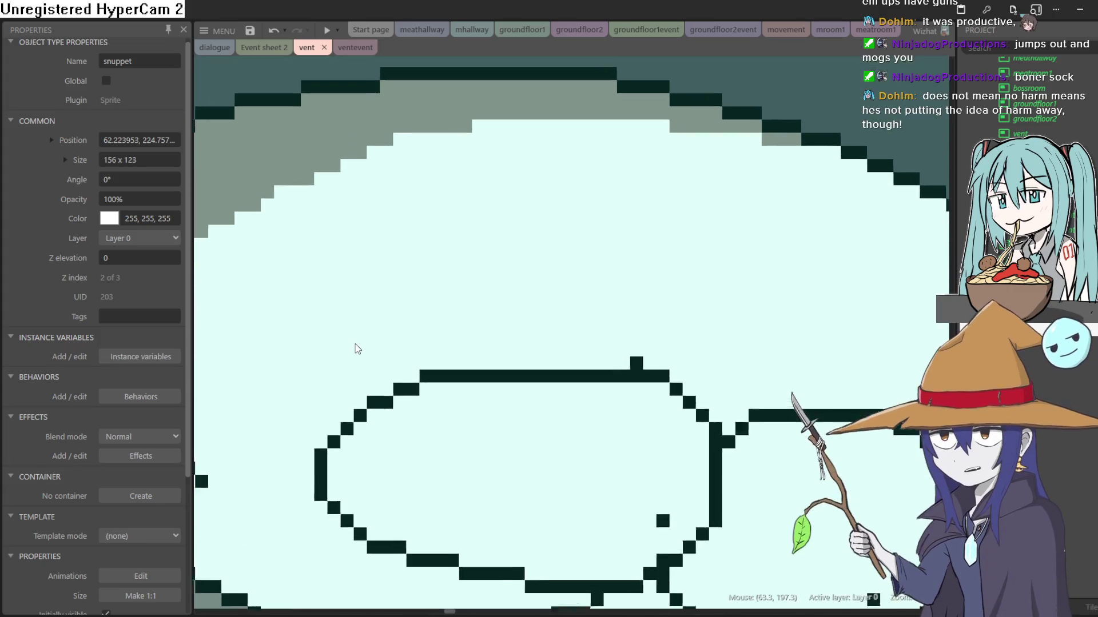
{"action": "scroll", "coordinate": [358, 349], "scroll_direction": "up", "scroll_amount": 5}
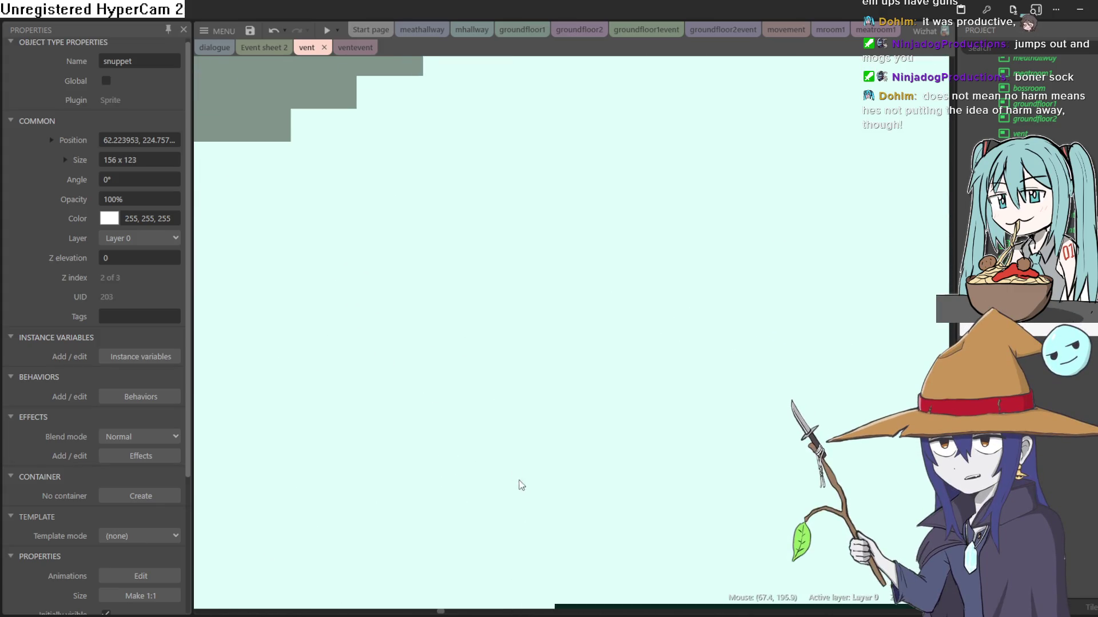
{"action": "scroll", "coordinate": [505, 420], "scroll_direction": "down", "scroll_amount": 4}
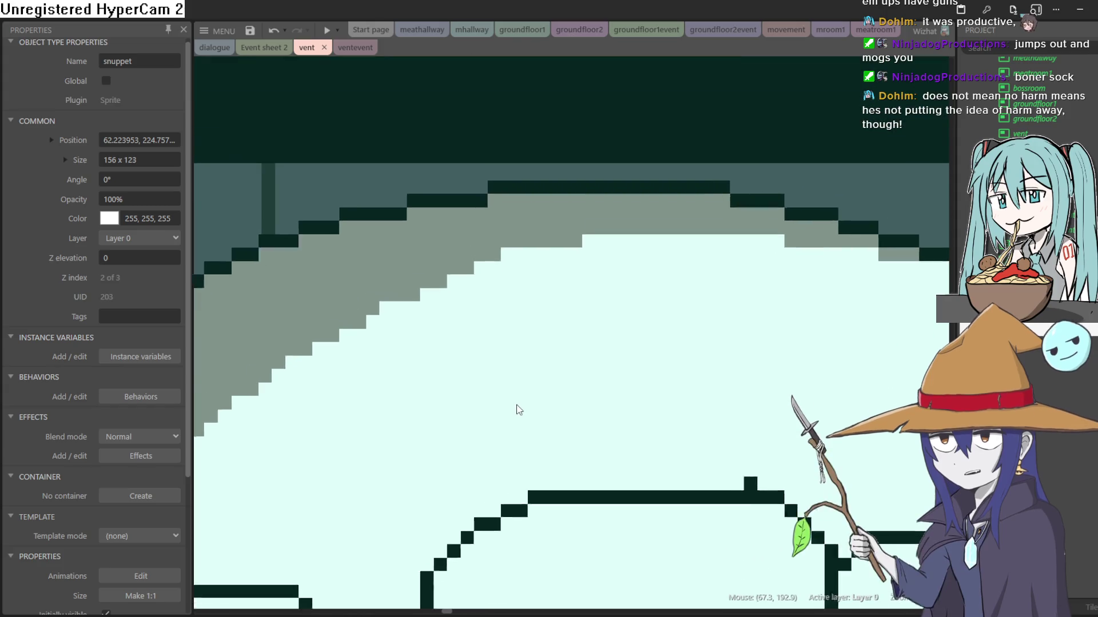
{"action": "scroll", "coordinate": [519, 300], "scroll_direction": "down", "scroll_amount": 1}
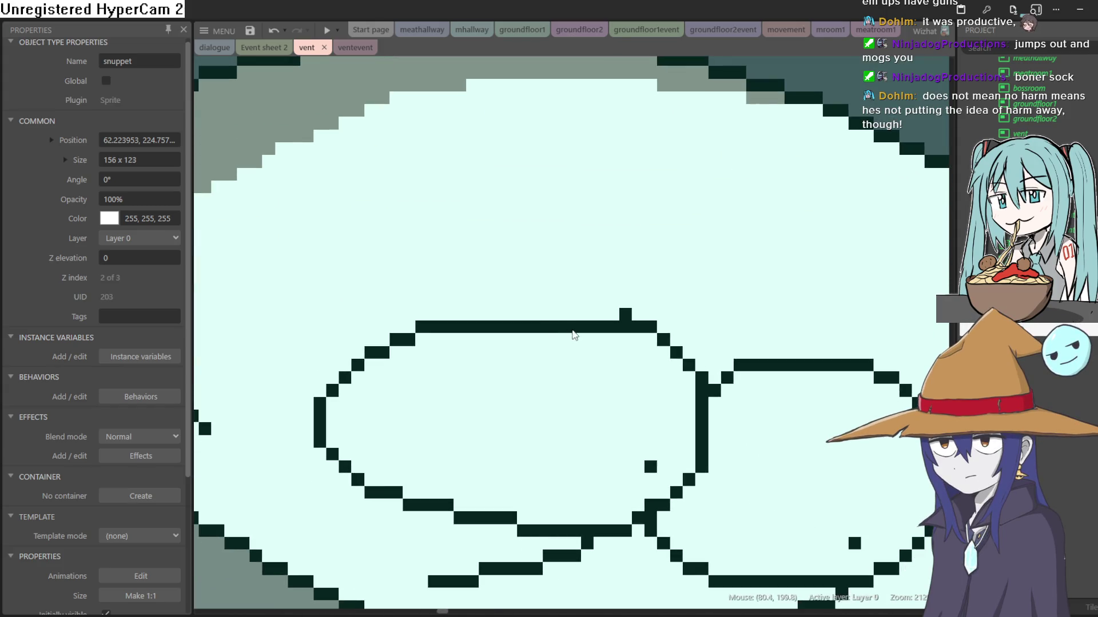
{"action": "scroll", "coordinate": [635, 357], "scroll_direction": "down", "scroll_amount": 5}
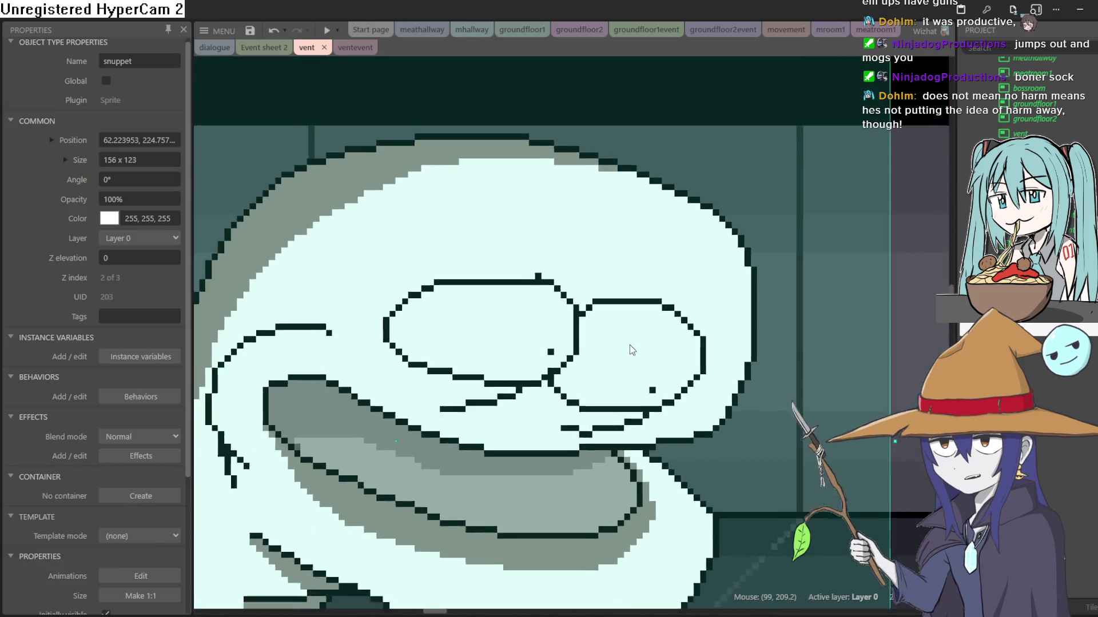
{"action": "scroll", "coordinate": [633, 349], "scroll_direction": "down", "scroll_amount": 1}
{"action": "scroll", "coordinate": [642, 359], "scroll_direction": "up", "scroll_amount": 4}
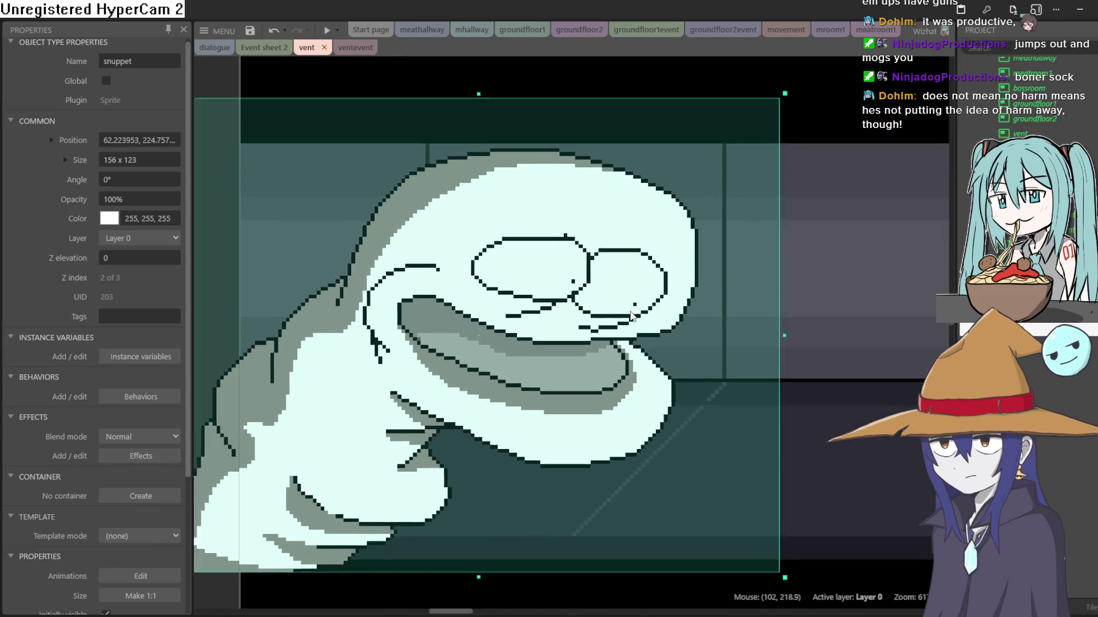
{"action": "scroll", "coordinate": [631, 309], "scroll_direction": "up", "scroll_amount": 2}
{"action": "scroll", "coordinate": [723, 378], "scroll_direction": "down", "scroll_amount": 3}
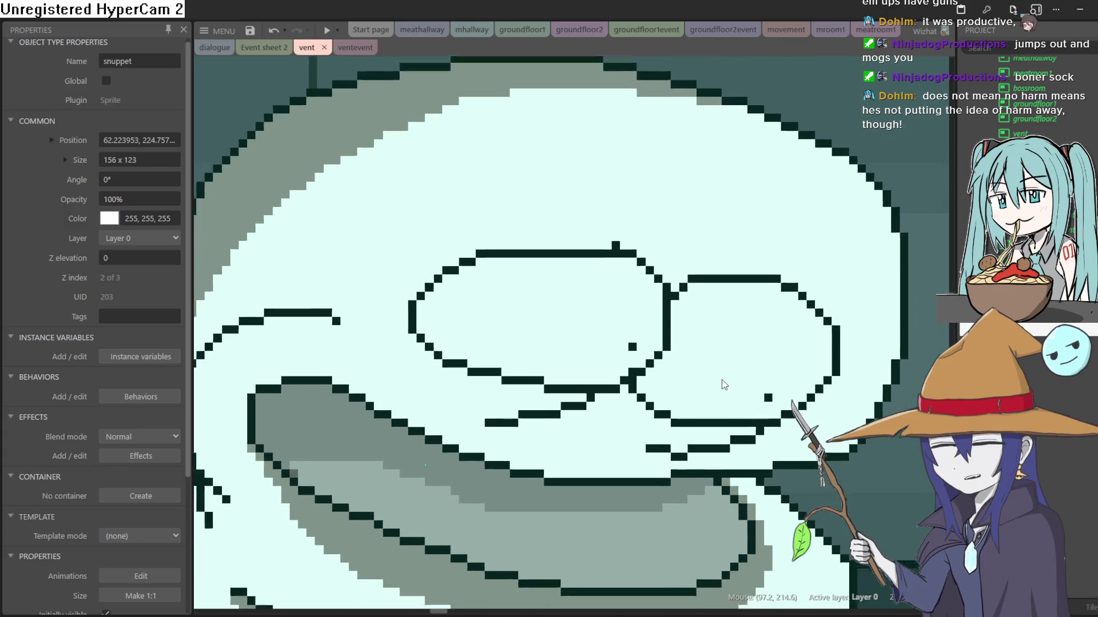
{"action": "scroll", "coordinate": [724, 372], "scroll_direction": "down", "scroll_amount": 3}
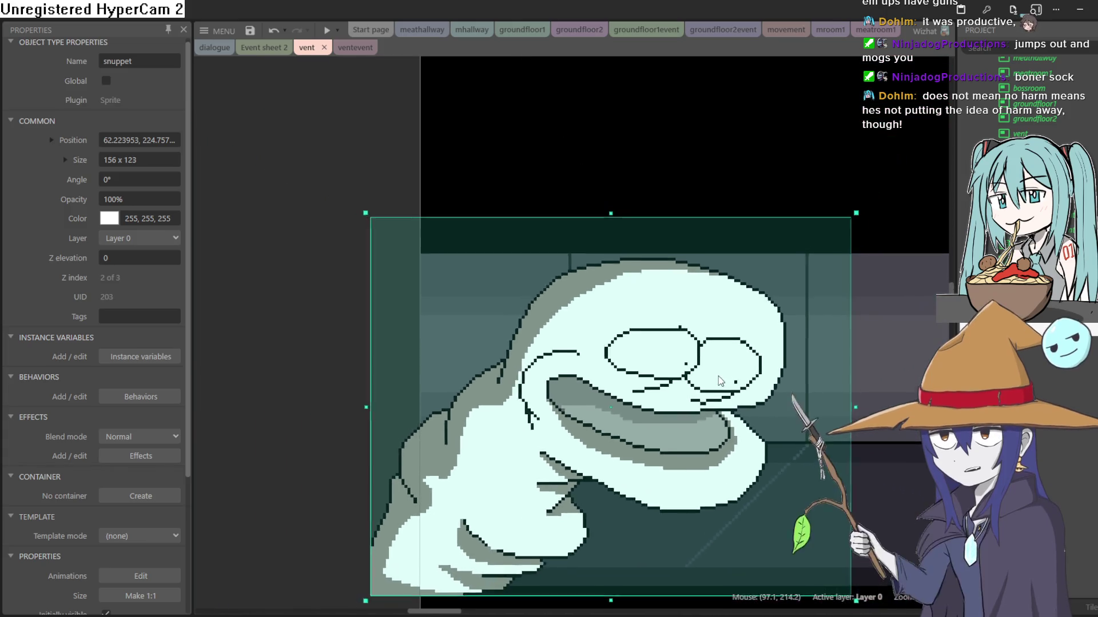
{"action": "left_click", "coordinate": [326, 326]}
{"action": "scroll", "coordinate": [523, 337], "scroll_direction": "up", "scroll_amount": 2}
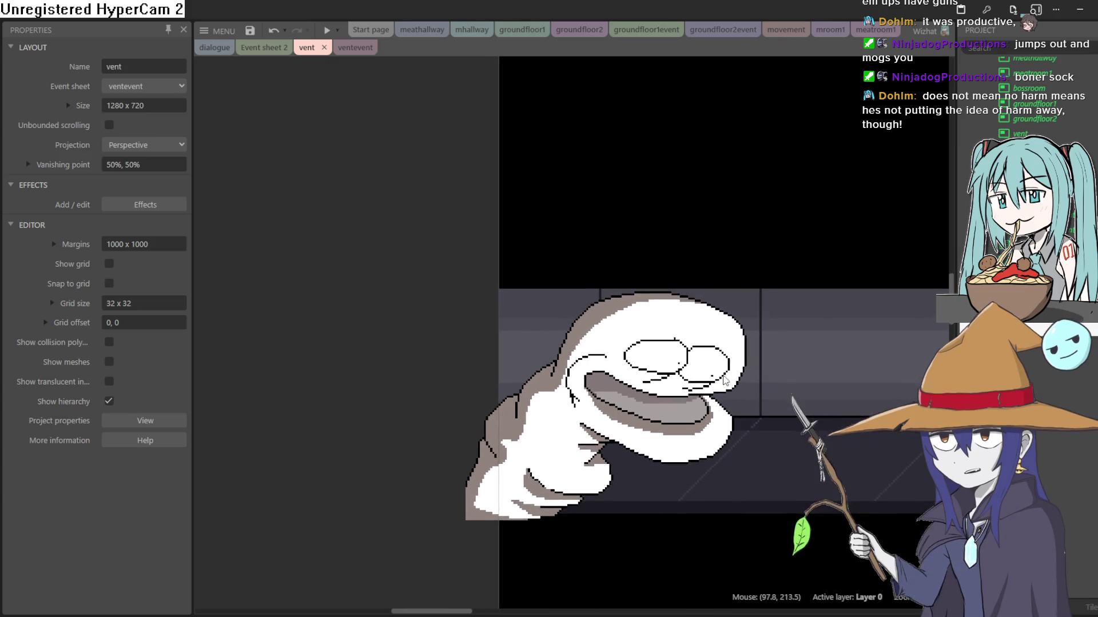
{"action": "scroll", "coordinate": [597, 343], "scroll_direction": "down", "scroll_amount": 2}
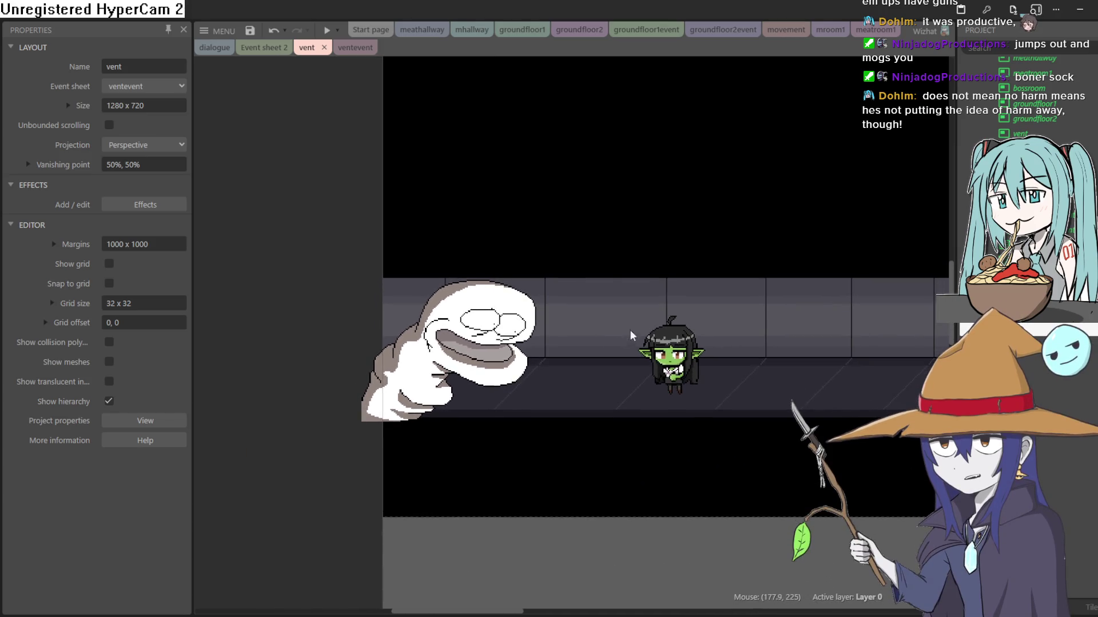
{"action": "left_click_drag", "start_coordinate": [659, 286], "coordinate": [582, 308]}
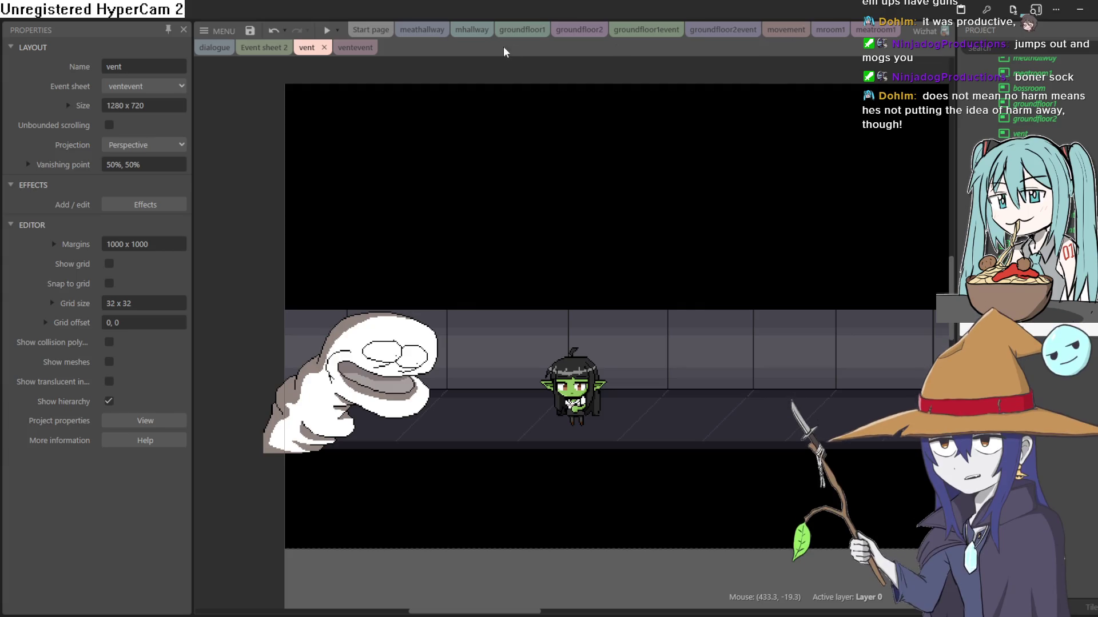
{"action": "left_click", "coordinate": [471, 30]}
Cycle through the meathallway, ventevent, vent, Event sheet 2 and groundfloor1event tabs to reach groundfloor1.
{"action": "left_click", "coordinate": [410, 34]}
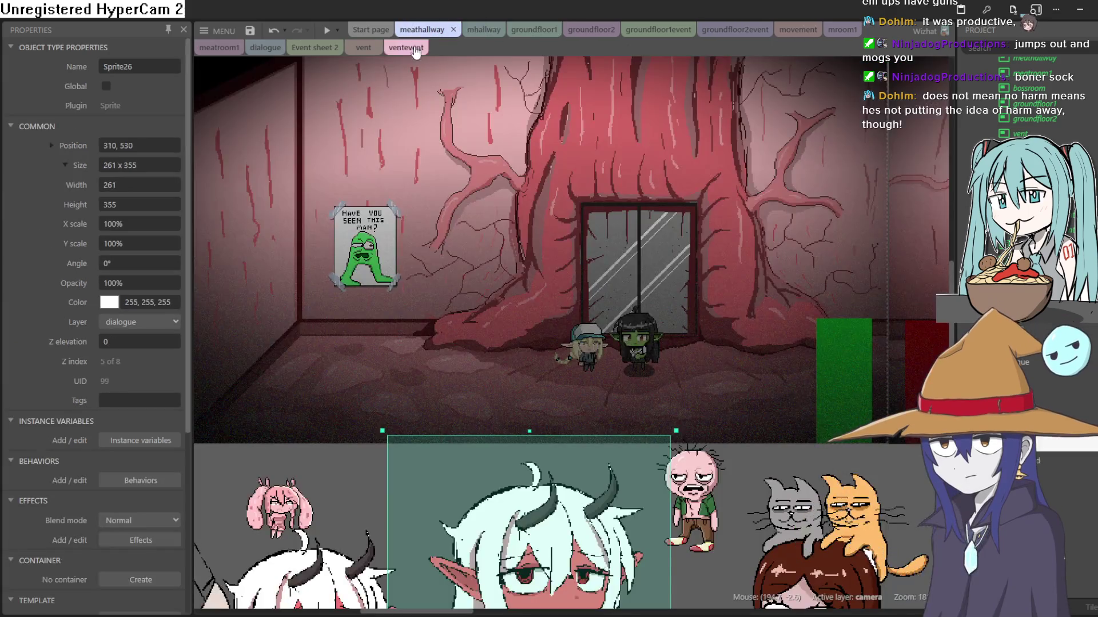
{"action": "left_click", "coordinate": [403, 48]}
{"action": "left_click", "coordinate": [309, 50]}
{"action": "left_click", "coordinate": [266, 49]}
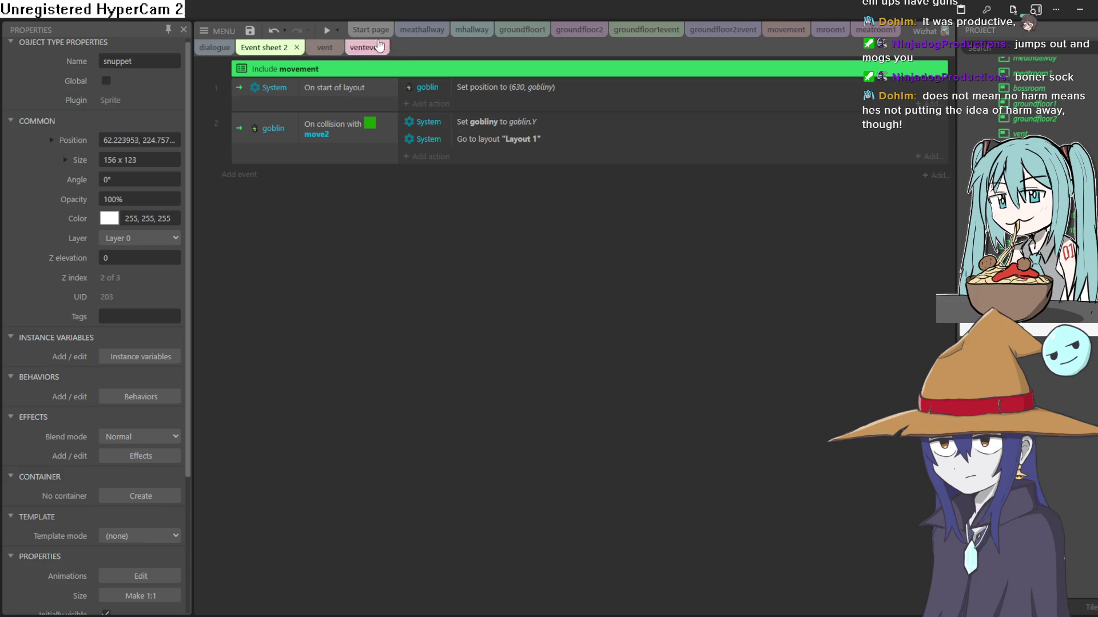
{"action": "left_click", "coordinate": [653, 34]}
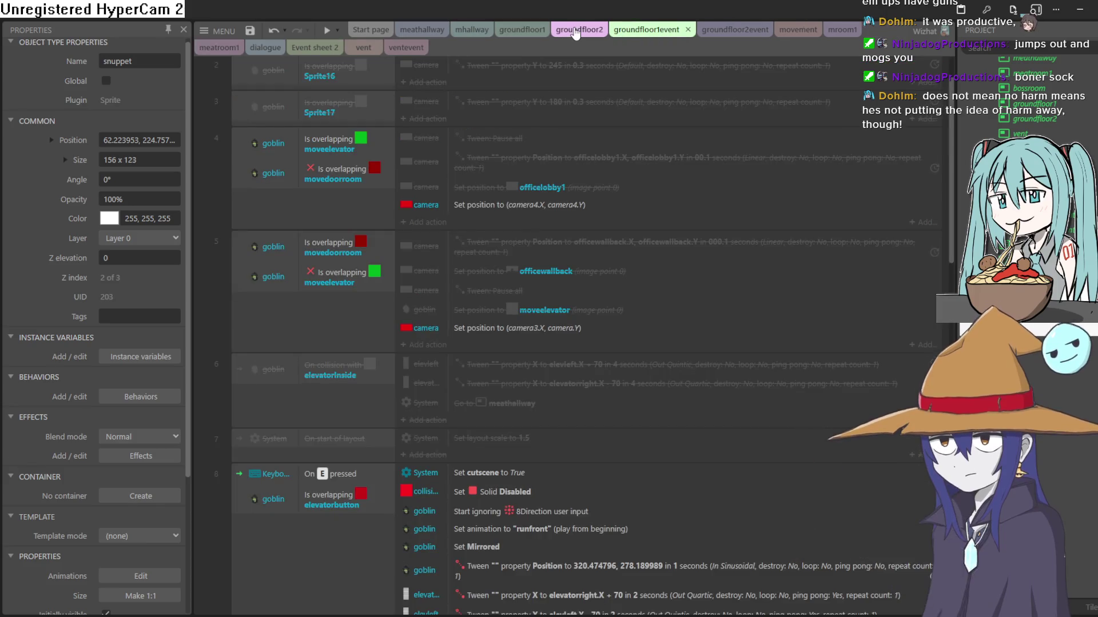
{"action": "left_click", "coordinate": [518, 29]}
{"action": "scroll", "coordinate": [655, 165], "scroll_direction": "right", "scroll_amount": 5}
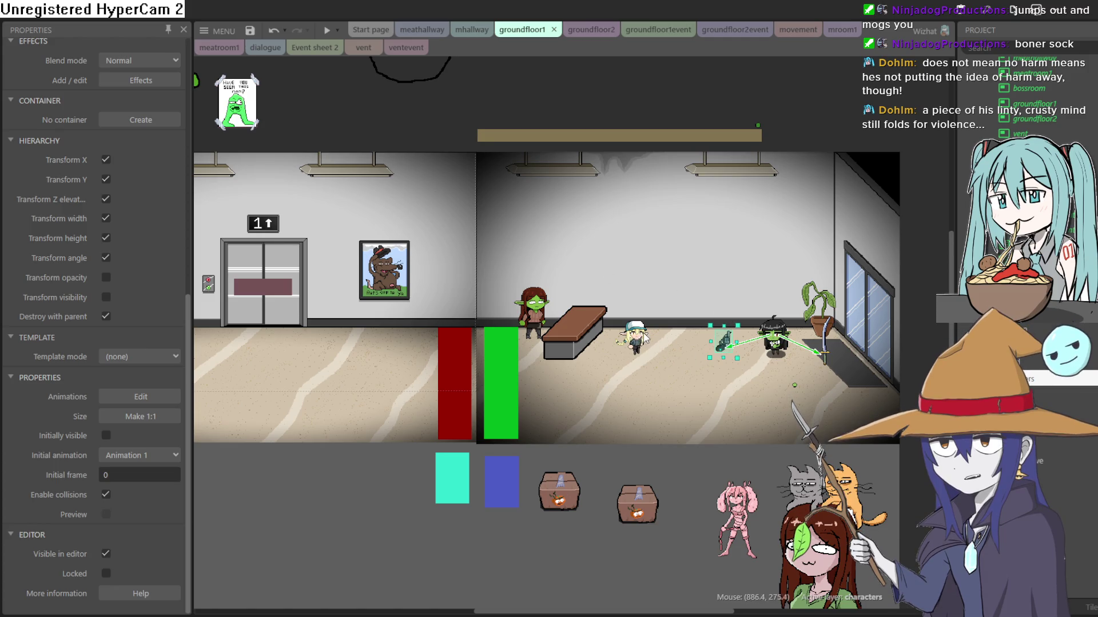
Raise the small capped girl (Sprite70) slightly in the groundfloor1 layout.
{"action": "scroll", "coordinate": [647, 340], "scroll_direction": "up", "scroll_amount": 8}
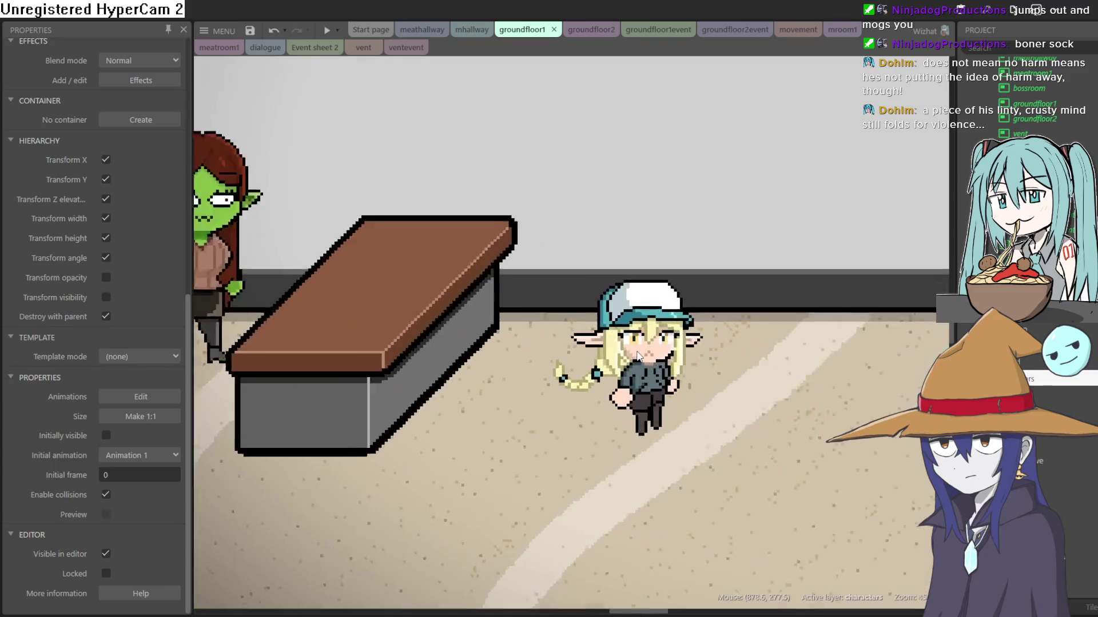
{"action": "left_click", "coordinate": [662, 360]}
{"action": "left_click_drag", "start_coordinate": [662, 360], "coordinate": [649, 295]}
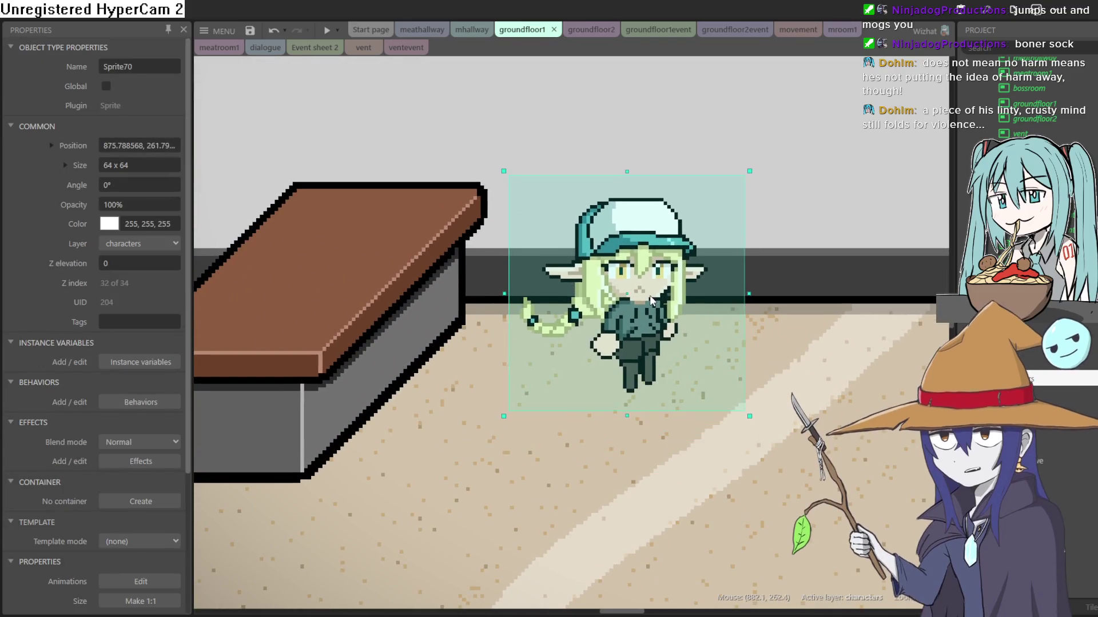
{"action": "scroll", "coordinate": [846, 326], "scroll_direction": "left", "scroll_amount": 5}
{"action": "scroll", "coordinate": [846, 326], "scroll_direction": "left", "scroll_amount": 10}
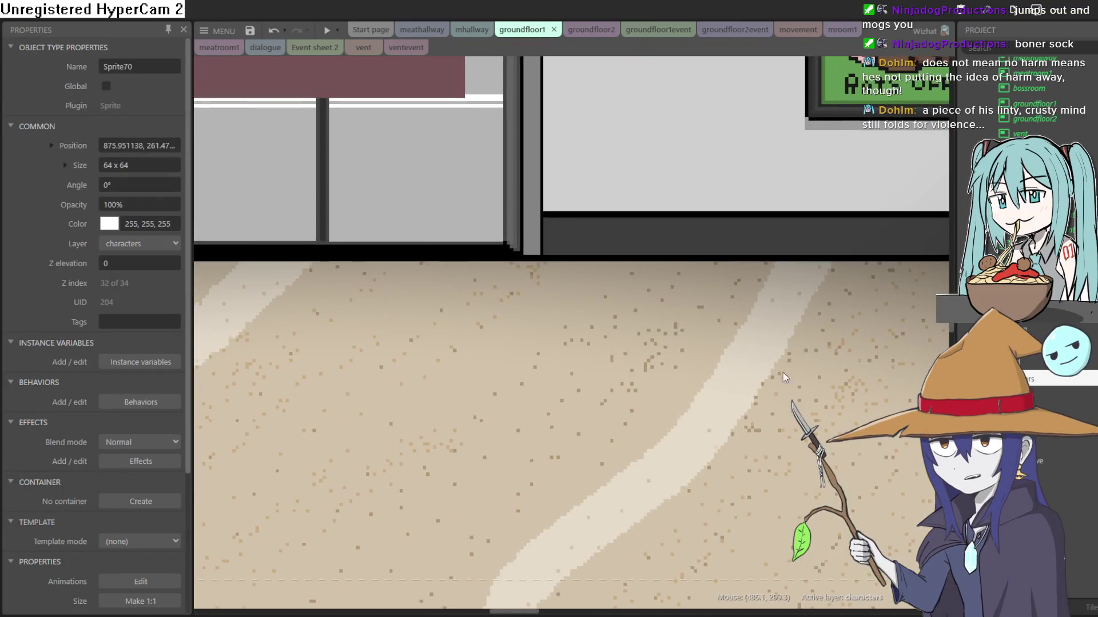
{"action": "scroll", "coordinate": [596, 369], "scroll_direction": "up", "scroll_amount": 4}
{"action": "scroll", "coordinate": [576, 369], "scroll_direction": "down", "scroll_amount": 5}
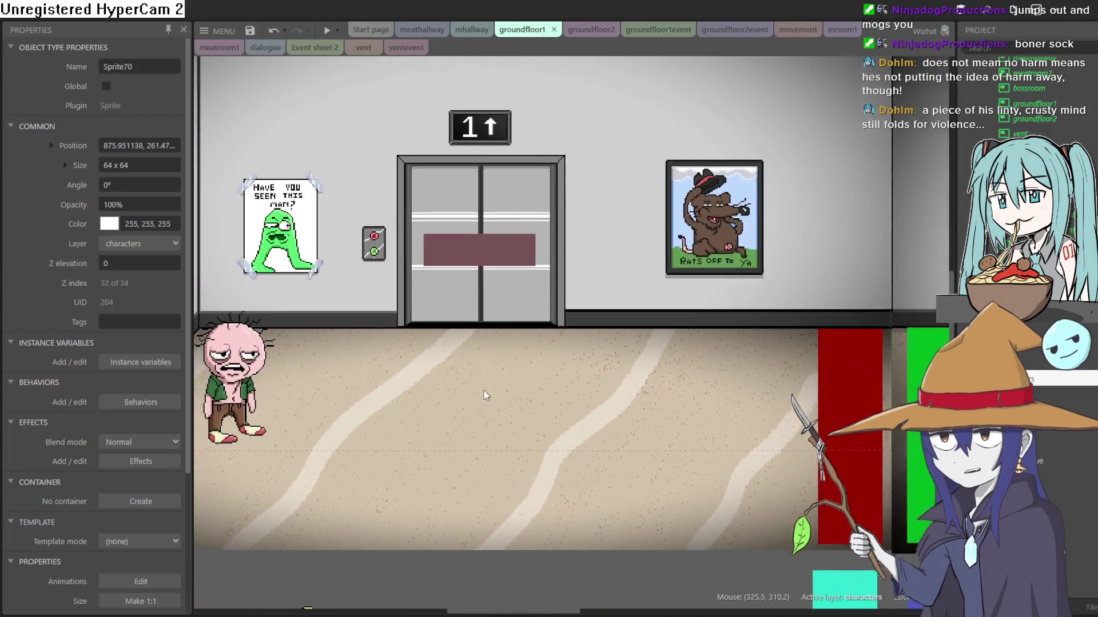
{"action": "scroll", "coordinate": [497, 452], "scroll_direction": "left", "scroll_amount": 4}
{"action": "scroll", "coordinate": [496, 451], "scroll_direction": "left", "scroll_amount": 4}
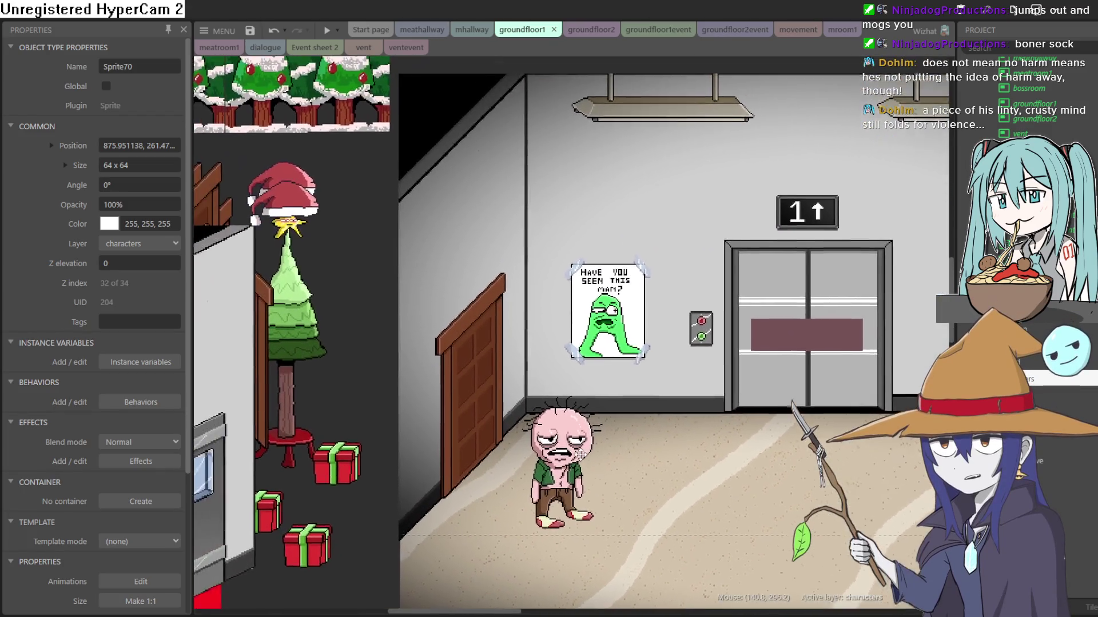
{"action": "scroll", "coordinate": [497, 451], "scroll_direction": "up", "scroll_amount": 3}
In the meathallway layout, move the tall suited man up about 100 px.
{"action": "left_click", "coordinate": [583, 30]}
{"action": "left_click", "coordinate": [522, 30]}
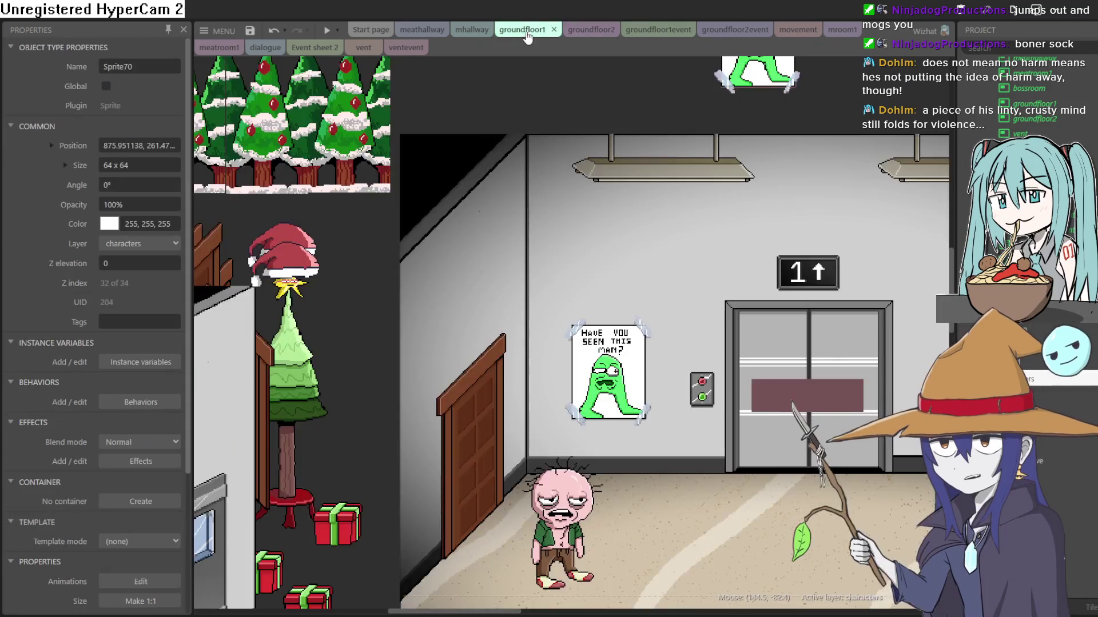
{"action": "left_click", "coordinate": [472, 30]}
{"action": "left_click", "coordinate": [437, 30]}
{"action": "scroll", "coordinate": [502, 367], "scroll_direction": "down", "scroll_amount": 2}
{"action": "scroll", "coordinate": [501, 368], "scroll_direction": "up", "scroll_amount": 3}
{"action": "left_click", "coordinate": [456, 388]}
{"action": "left_click_drag", "start_coordinate": [454, 382], "coordinate": [435, 321]}
{"action": "scroll", "coordinate": [442, 267], "scroll_direction": "up", "scroll_amount": 3}
{"action": "scroll", "coordinate": [441, 268], "scroll_direction": "down", "scroll_amount": 3}
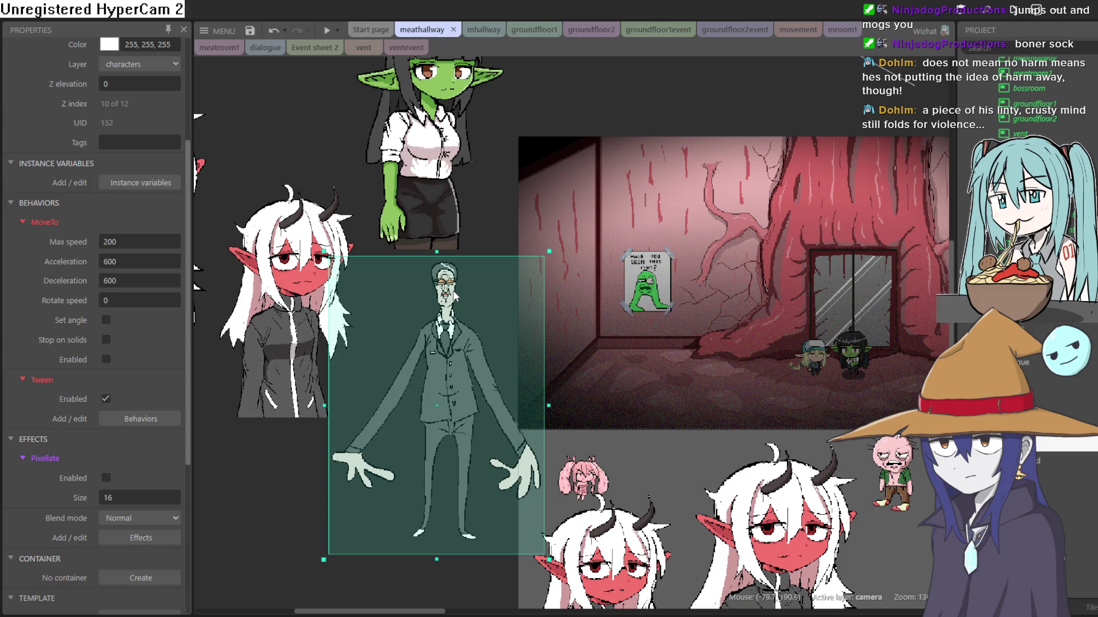
{"action": "mouse_move", "coordinate": [780, 146]}
{"action": "left_mouse_down"}
{"action": "mouse_move", "coordinate": [754, 188]}
{"action": "mouse_move", "coordinate": [684, 207]}
{"action": "left_mouse_up"}
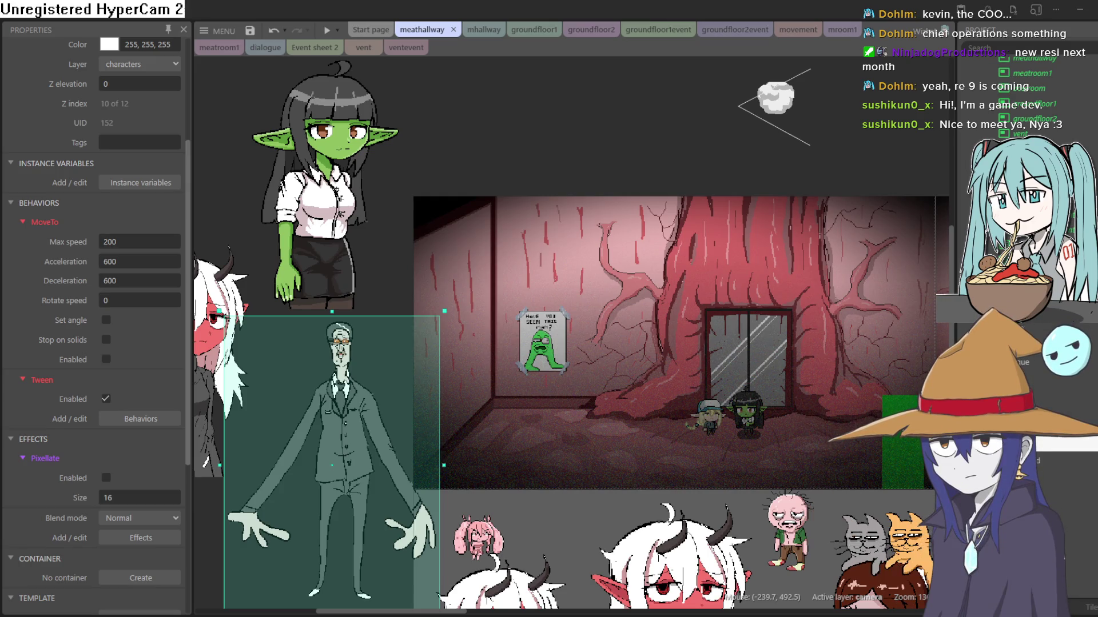
Browse the mroom1 and movement event sheets, the meatroom1 layout and Event sheet 2.
{"action": "scroll", "coordinate": [695, 348], "scroll_direction": "down", "scroll_amount": 4}
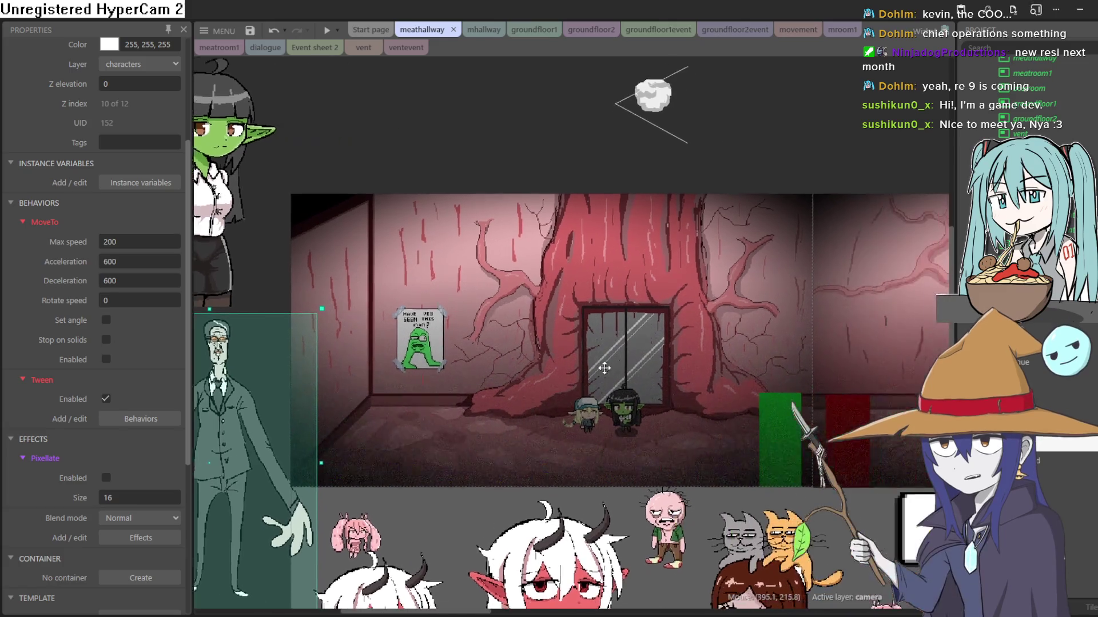
{"action": "scroll", "coordinate": [737, 344], "scroll_direction": "down", "scroll_amount": 3}
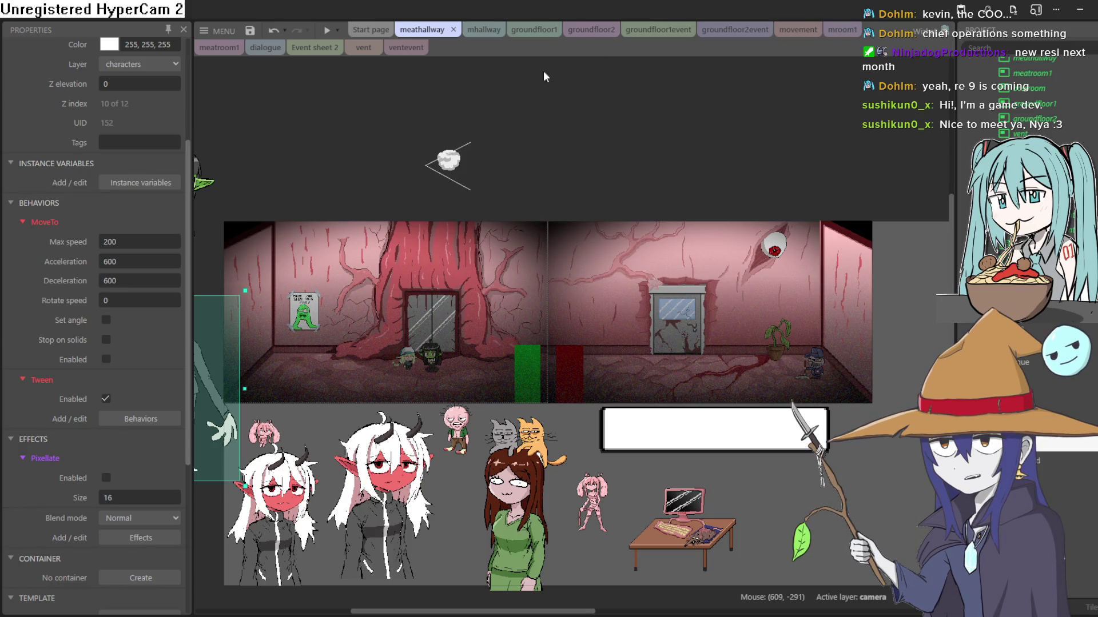
{"action": "left_click", "coordinate": [842, 36]}
{"action": "left_click", "coordinate": [798, 37]}
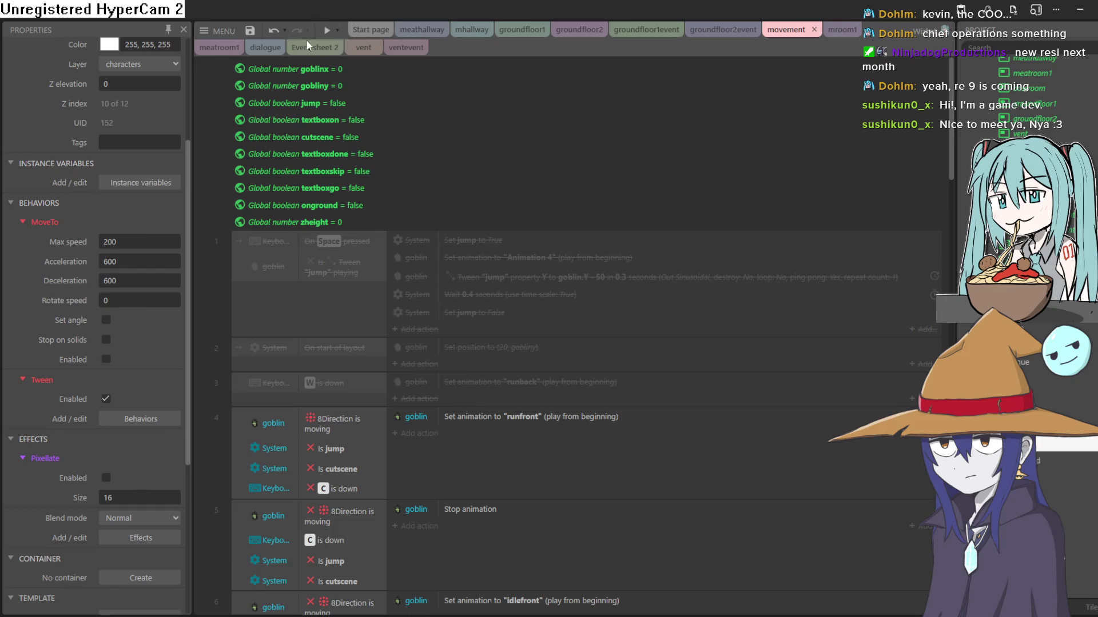
{"action": "left_click", "coordinate": [220, 49]}
{"action": "left_click", "coordinate": [312, 49]}
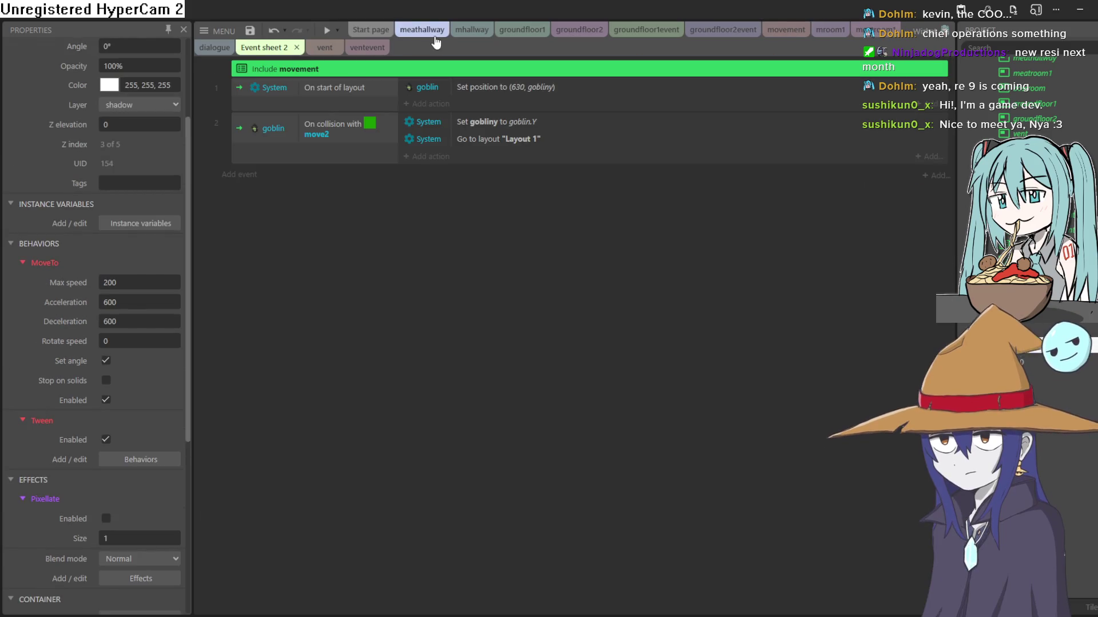
Return to the groundfloor1 layout, scroll right to the lobby, and launch a preview.
{"action": "left_click", "coordinate": [416, 34]}
{"action": "left_click", "coordinate": [671, 32]}
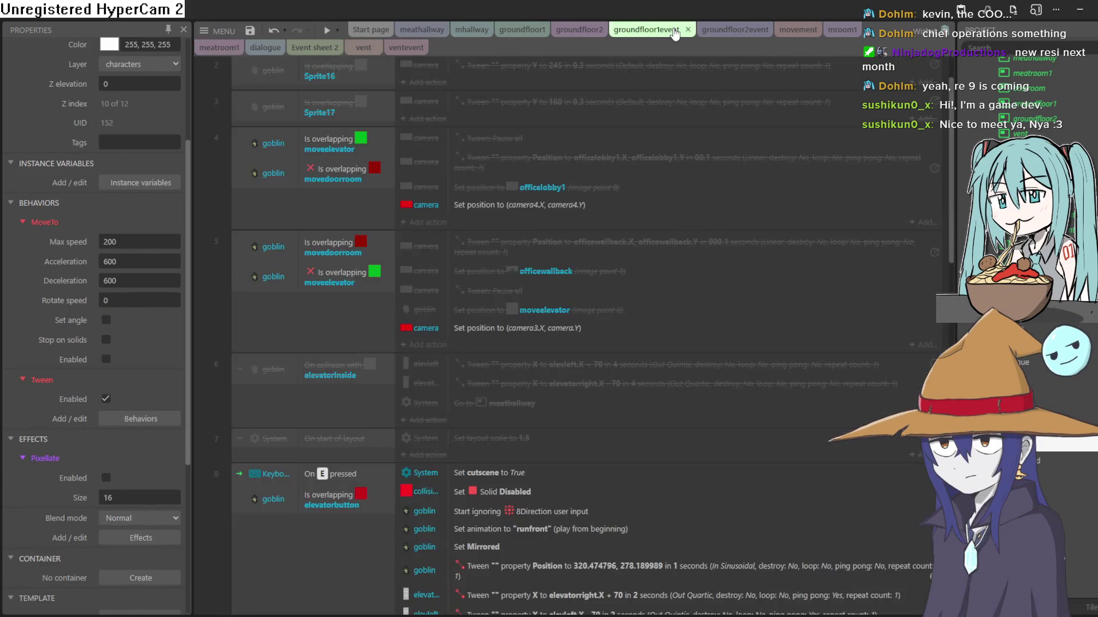
{"action": "left_click", "coordinate": [579, 31]}
{"action": "left_click", "coordinate": [527, 32]}
{"action": "scroll", "coordinate": [717, 273], "scroll_direction": "right", "scroll_amount": 10}
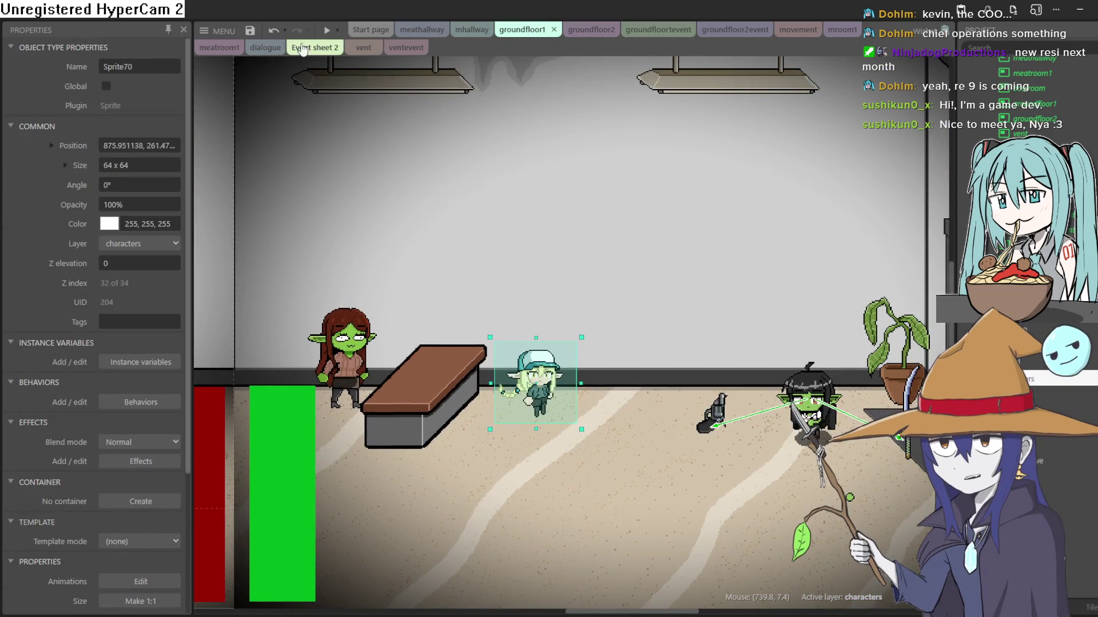
{"action": "left_click", "coordinate": [327, 30]}
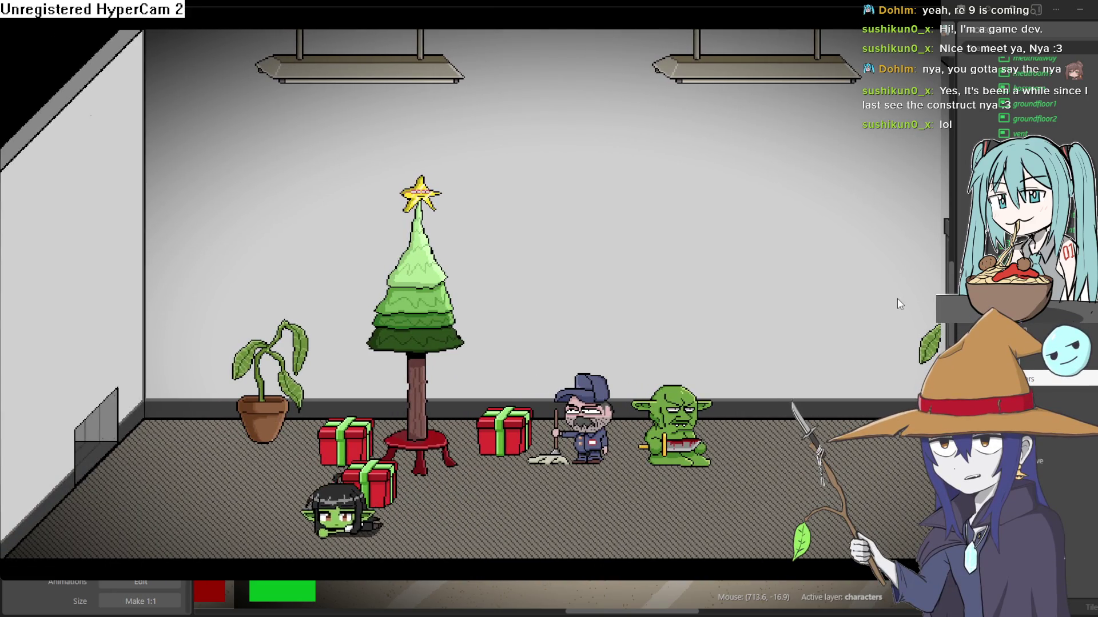
Crawl the goblin through the wall vent and along the dark corridor past the ghost.
{"action": "key", "text": "Left"}
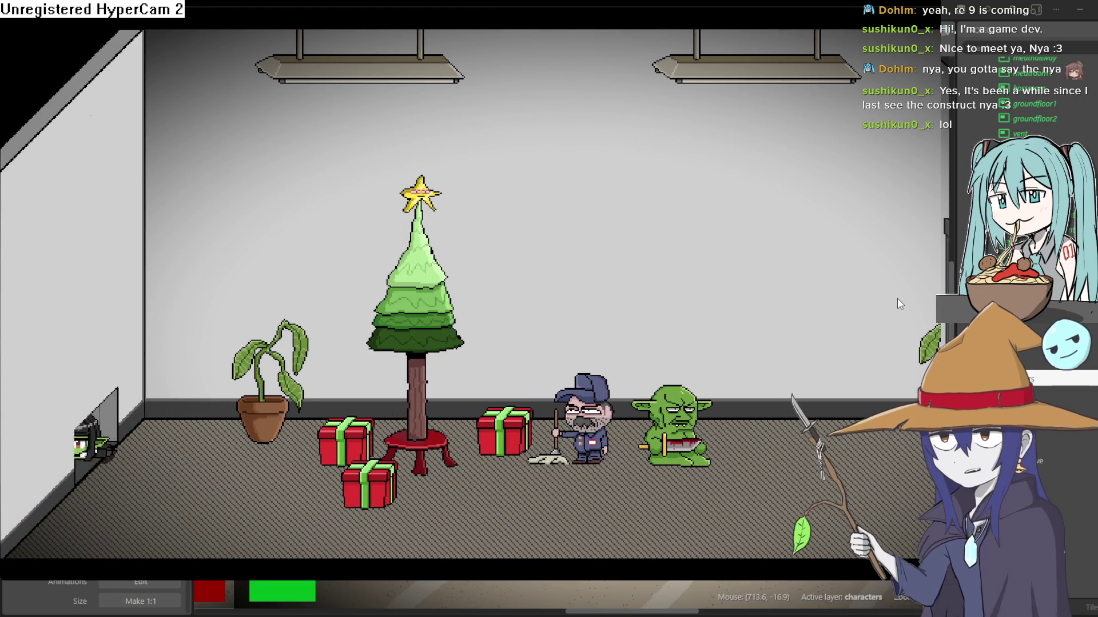
{"action": "key", "text": "Right"}
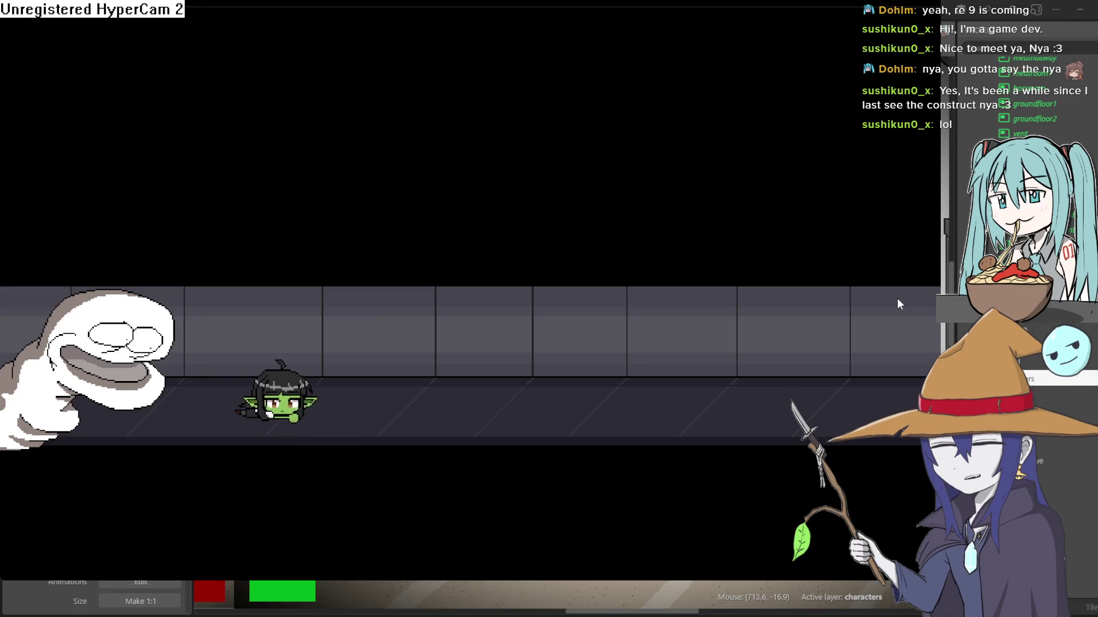
{"action": "key", "text": "Right"}
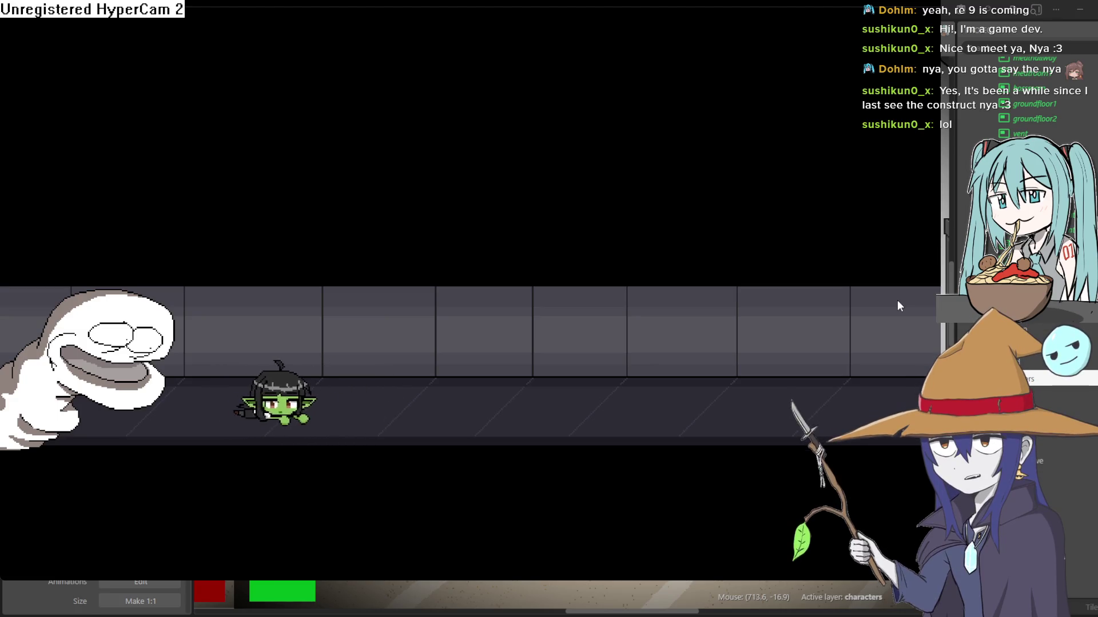
{"action": "key", "text": "Right"}
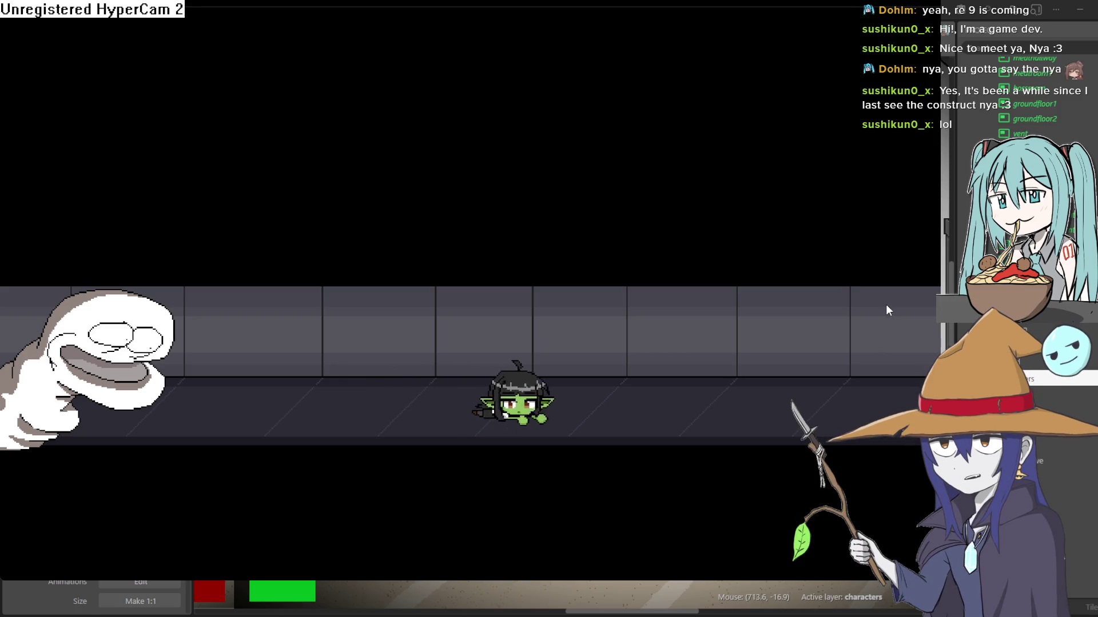
{"action": "key", "text": "Right"}
{"action": "key", "text": "Left"}
{"action": "key", "text": "Left"}
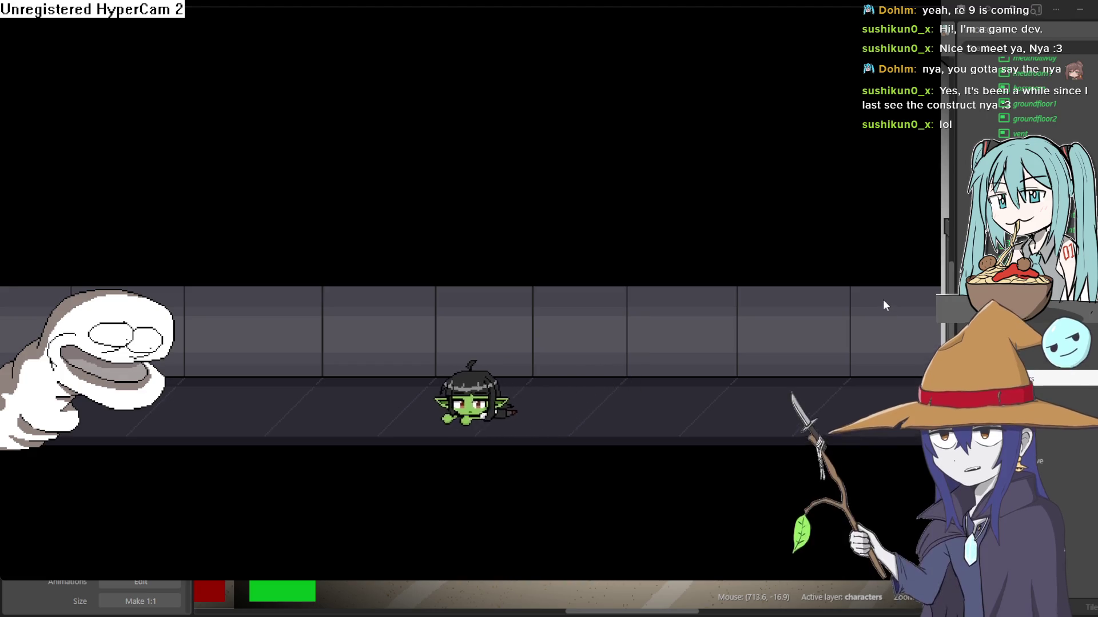
{"action": "key", "text": "Left"}
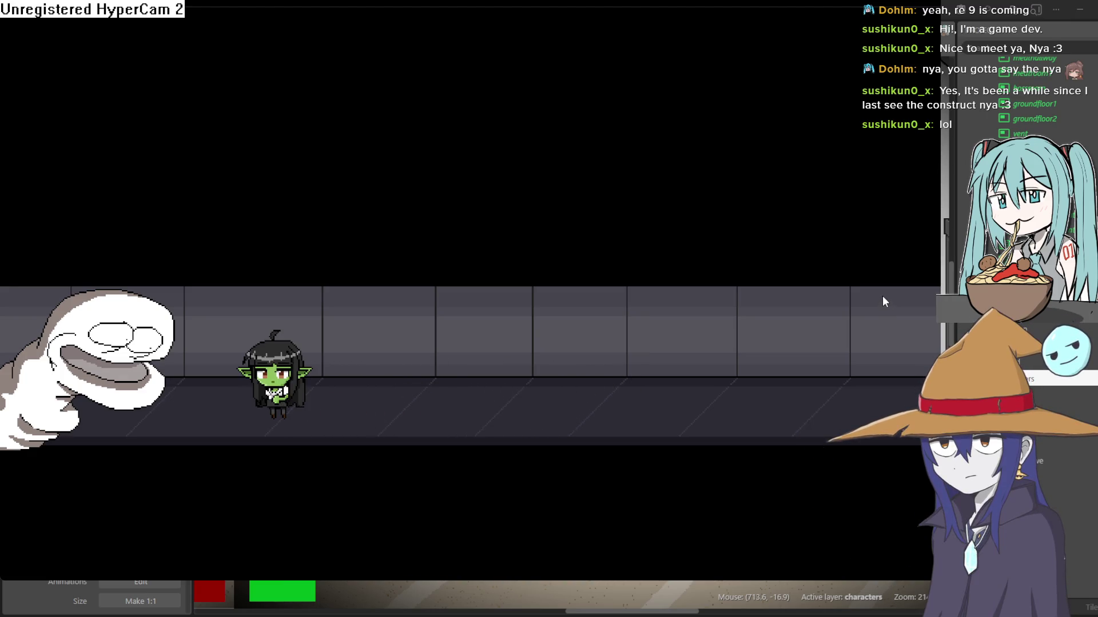
{"action": "key", "text": "Right"}
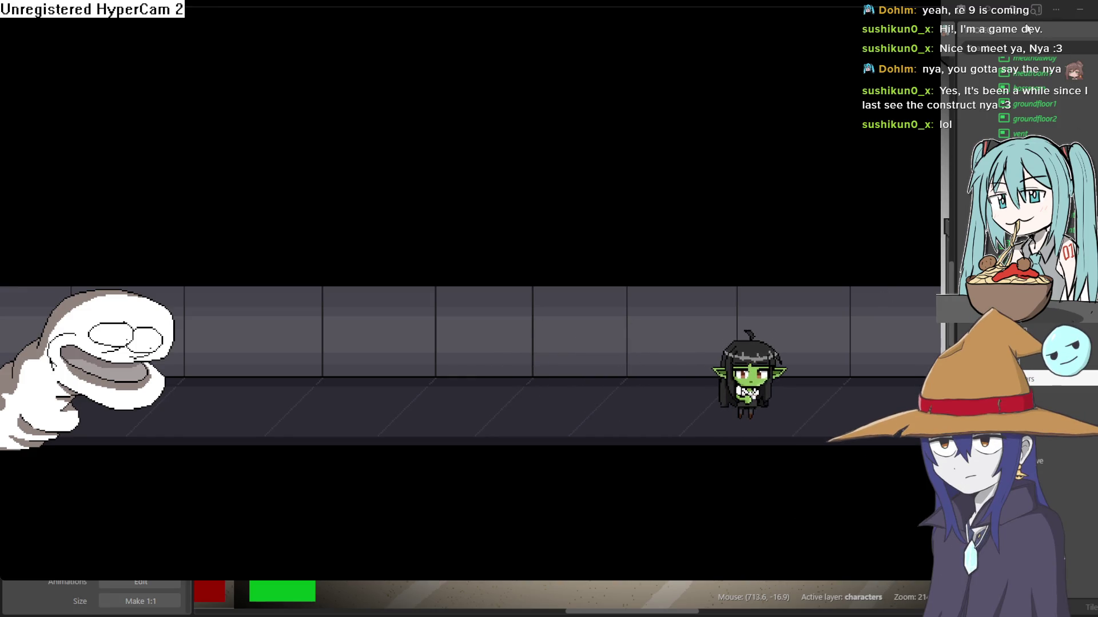
{"action": "key", "text": "Left"}
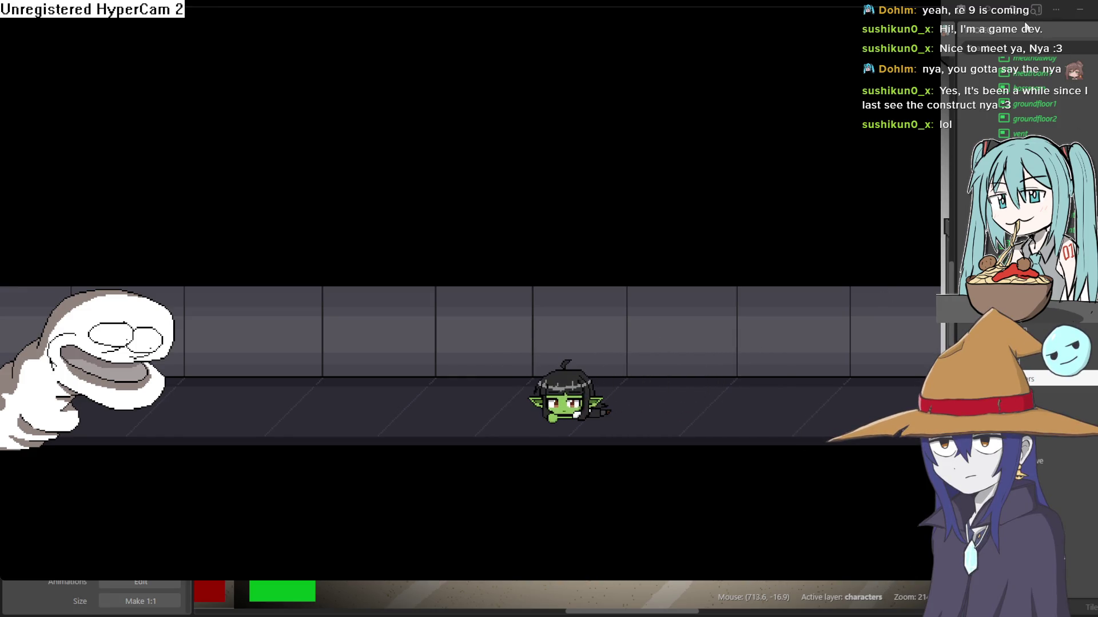
{"action": "key", "text": "Right"}
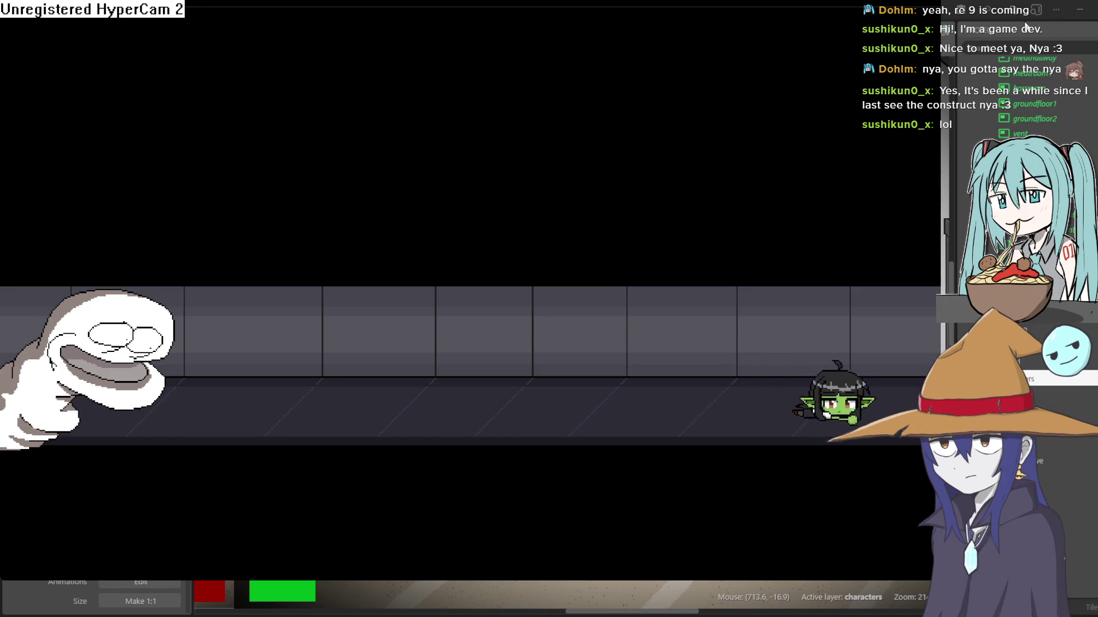
Close the preview, relaunch it, and walk the goblin left in the lobby.
{"action": "key", "text": "alt+F4"}
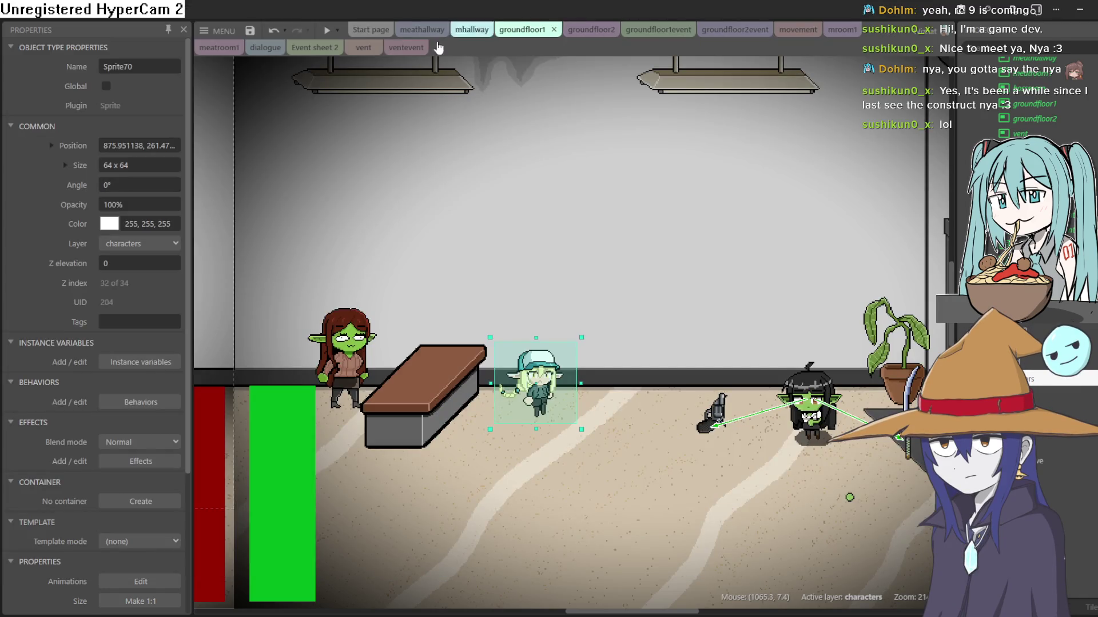
{"action": "left_click", "coordinate": [327, 30]}
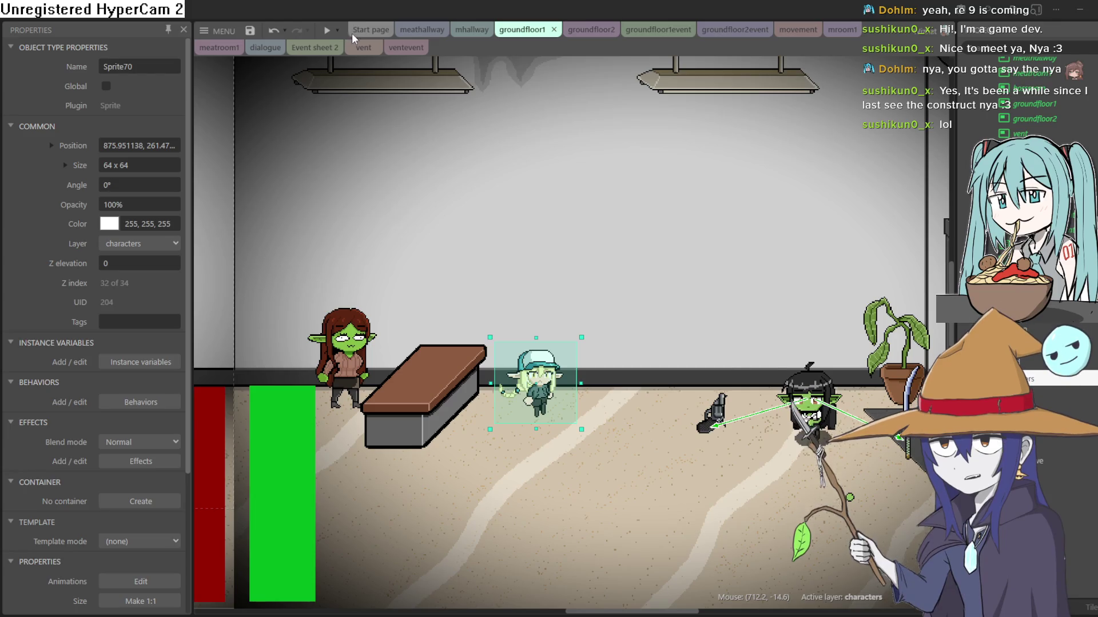
{"action": "key", "text": "Left"}
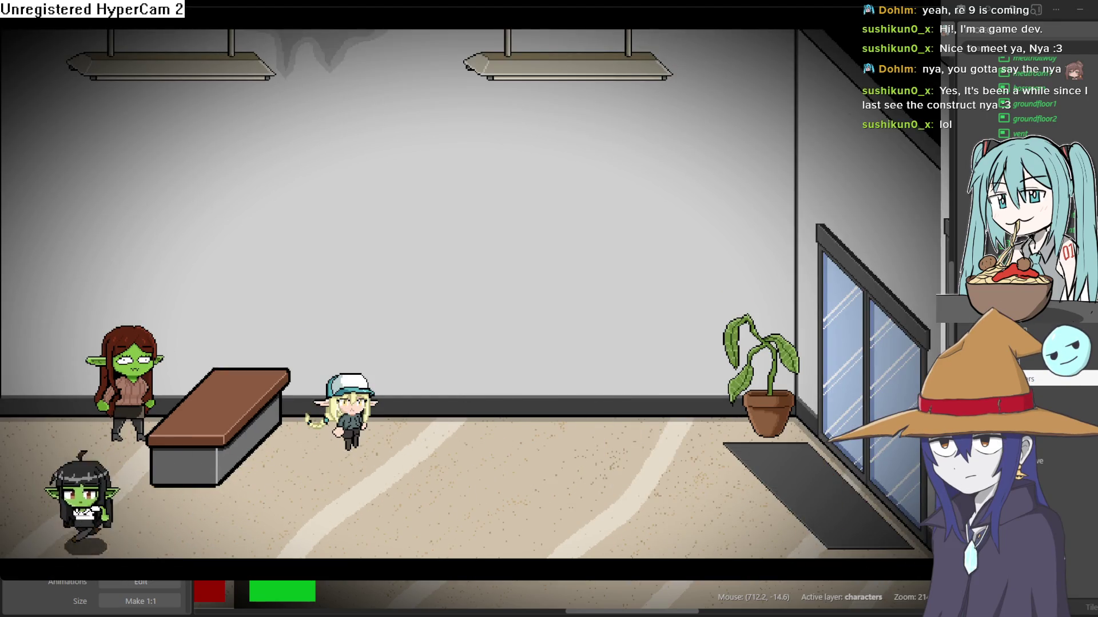
Walk the goblin to the elevator, ride it up, and explore the fleshy room toward its door.
{"action": "key", "text": "Right"}
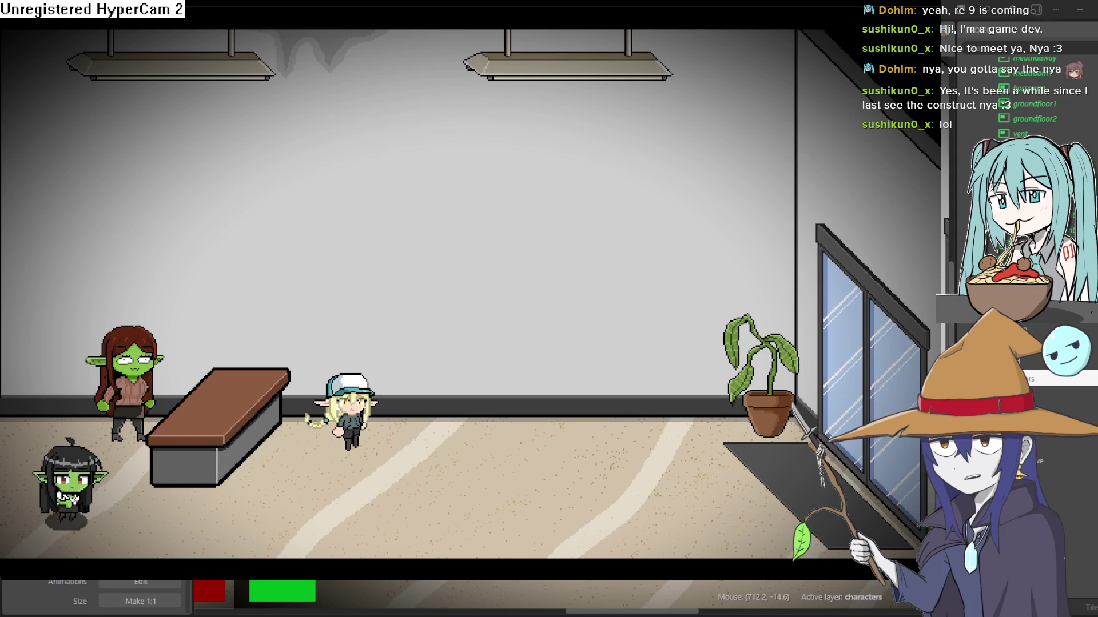
{"action": "key", "text": "Left"}
{"action": "key", "text": "Left"}
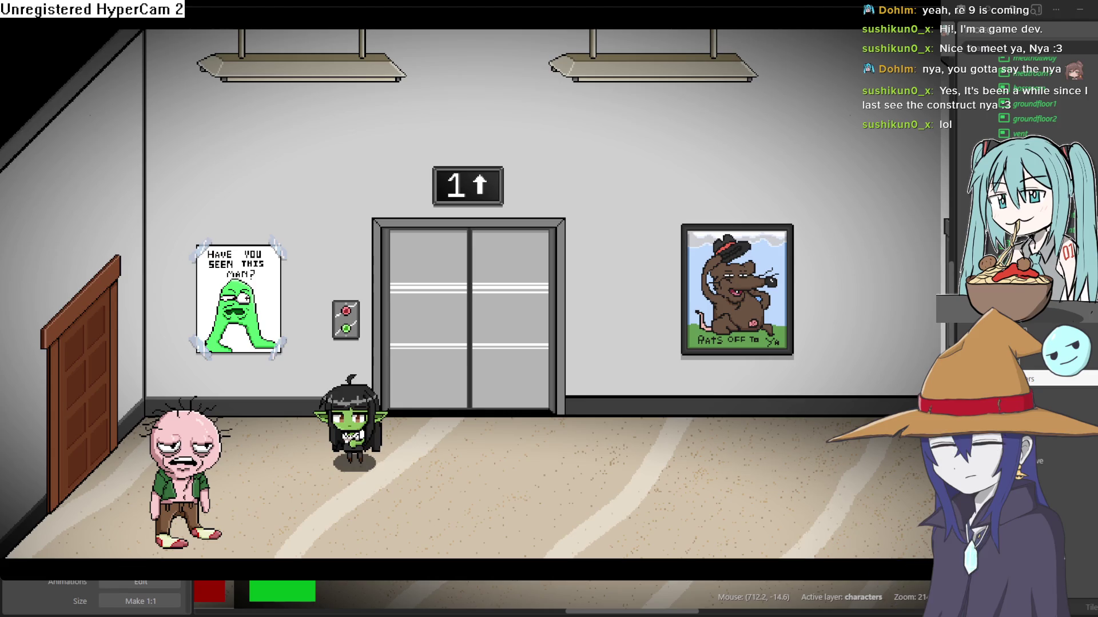
{"action": "key", "text": "Up"}
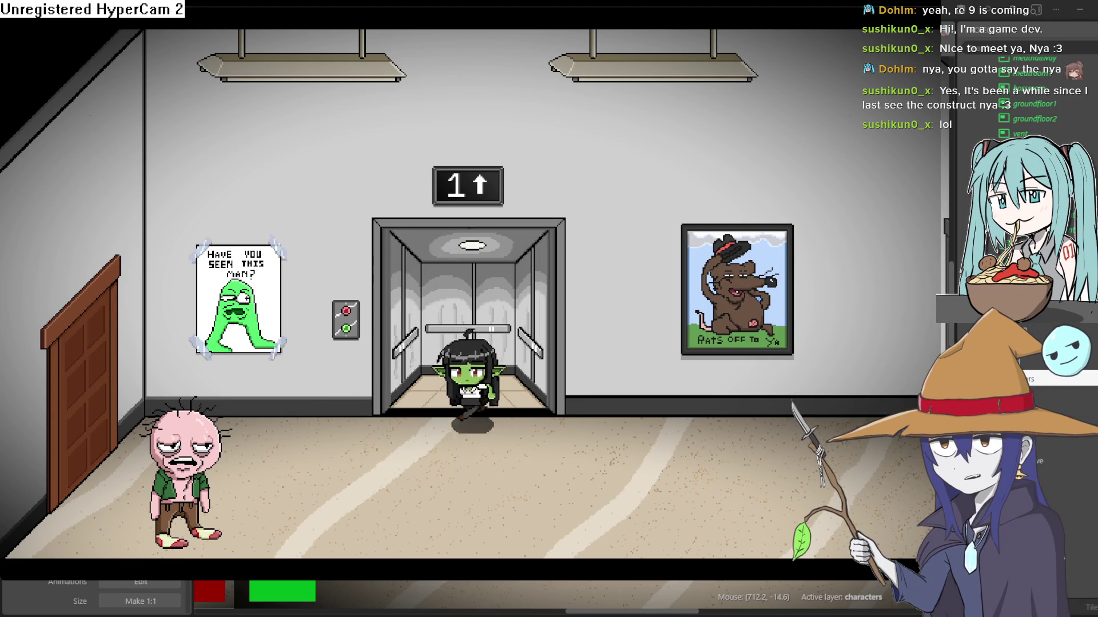
{"action": "key", "text": "Up"}
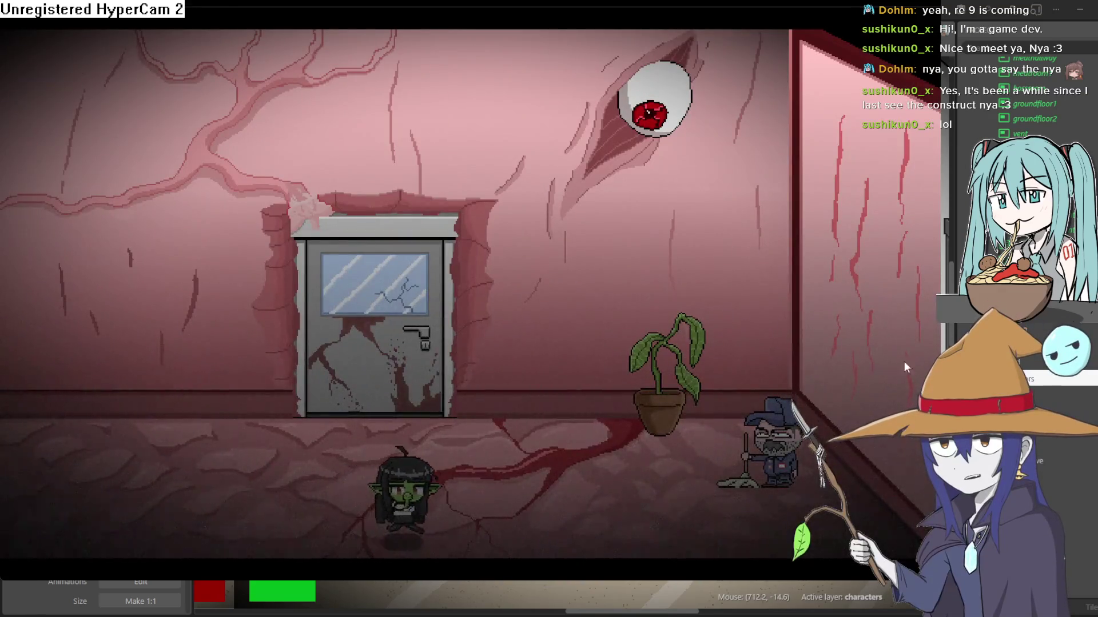
{"action": "key", "text": "Right"}
{"action": "key", "text": "Left"}
{"action": "key", "text": "Up"}
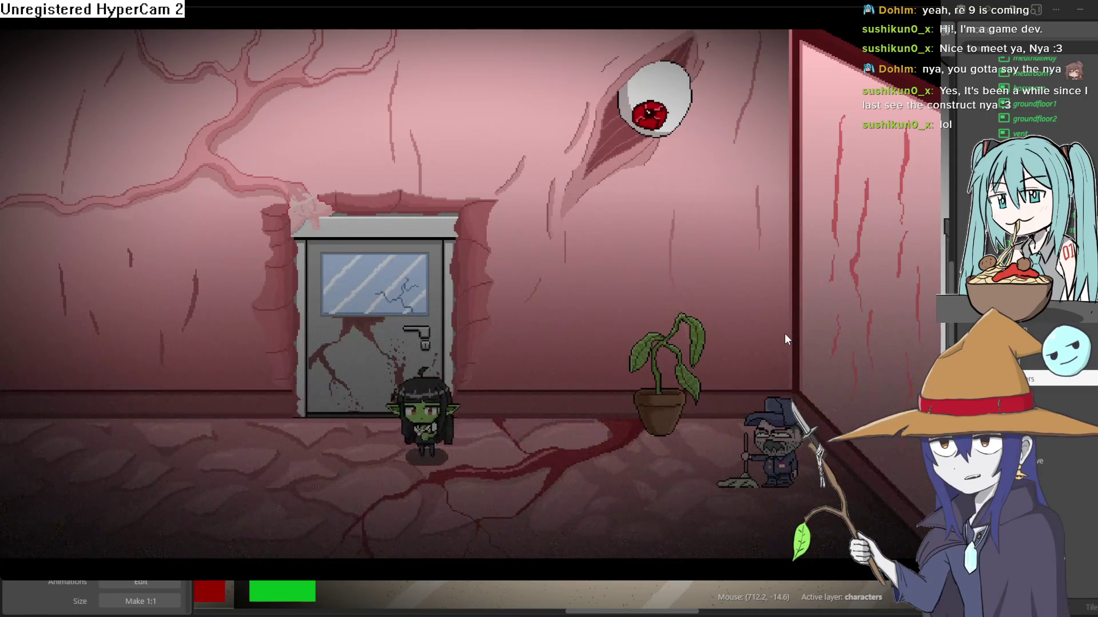